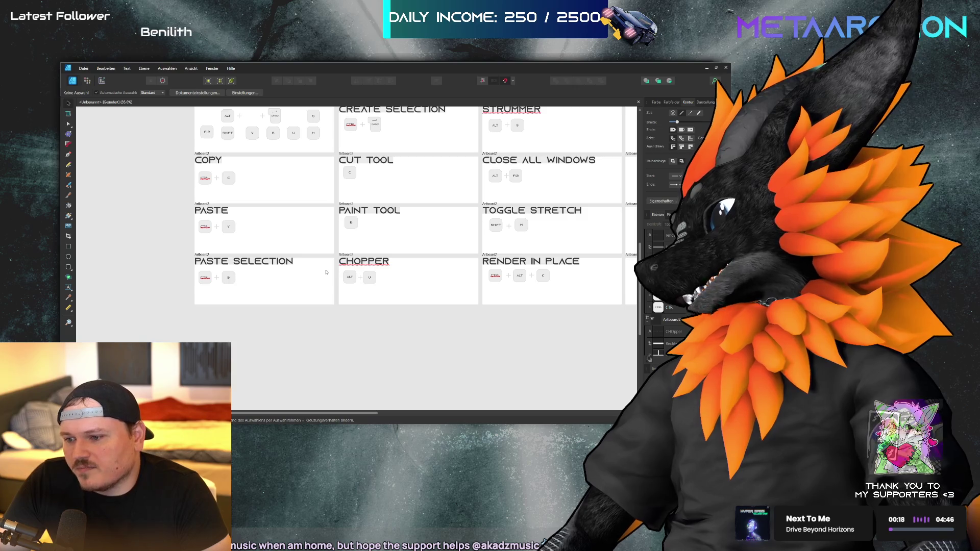
- Draw a small square spacer rectangle under the COPY heading, at the artboard's left edge
scroll(306, 245, "up", 3)
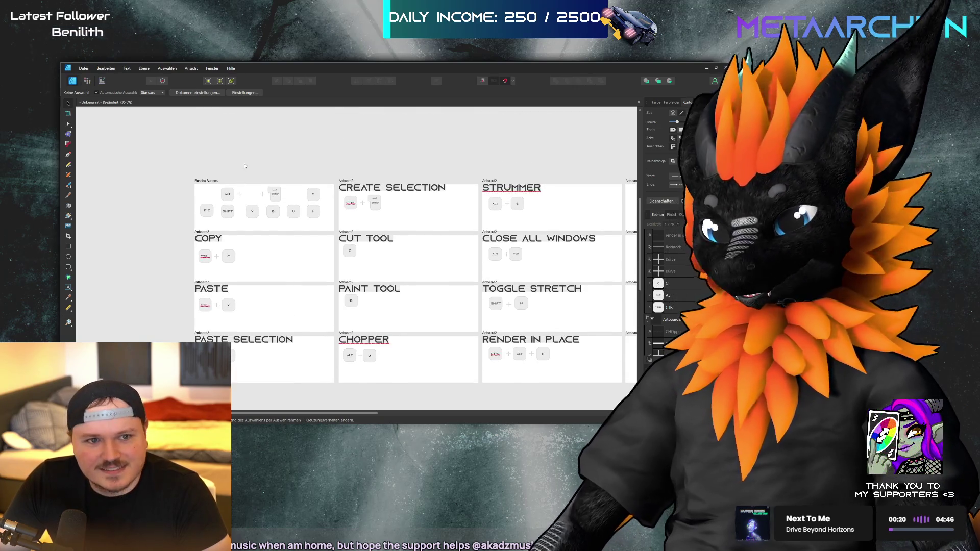
scroll(244, 154, "right", 2)
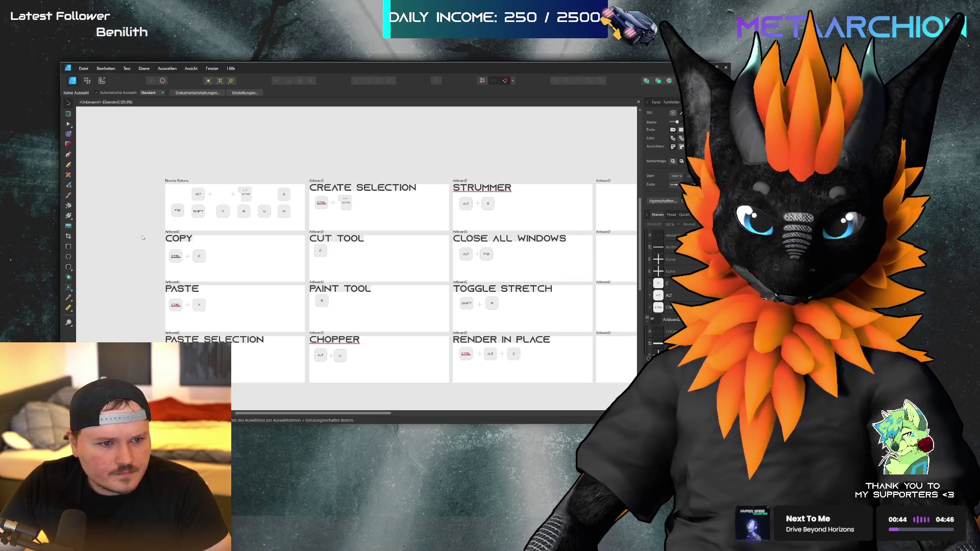
scroll(158, 254, "up", 5, "ctrl")
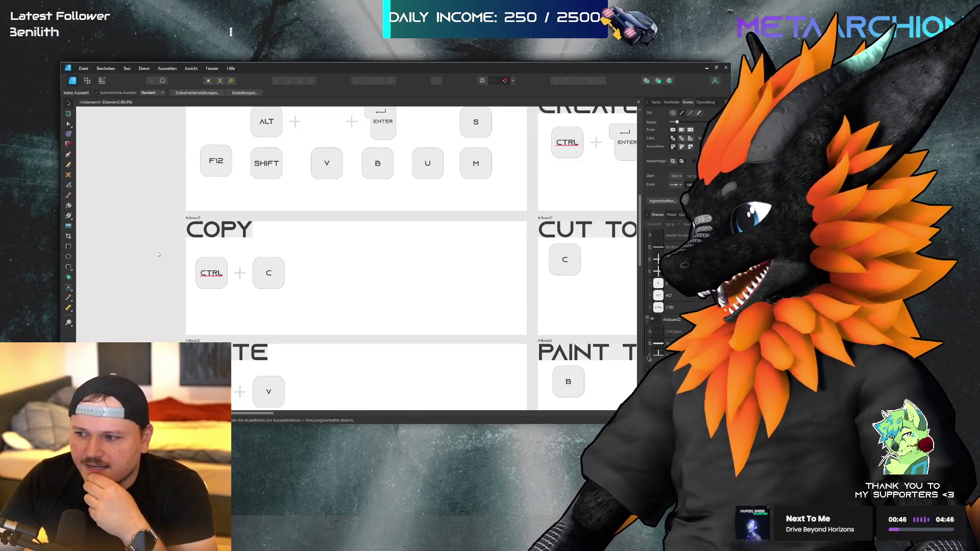
key("m")
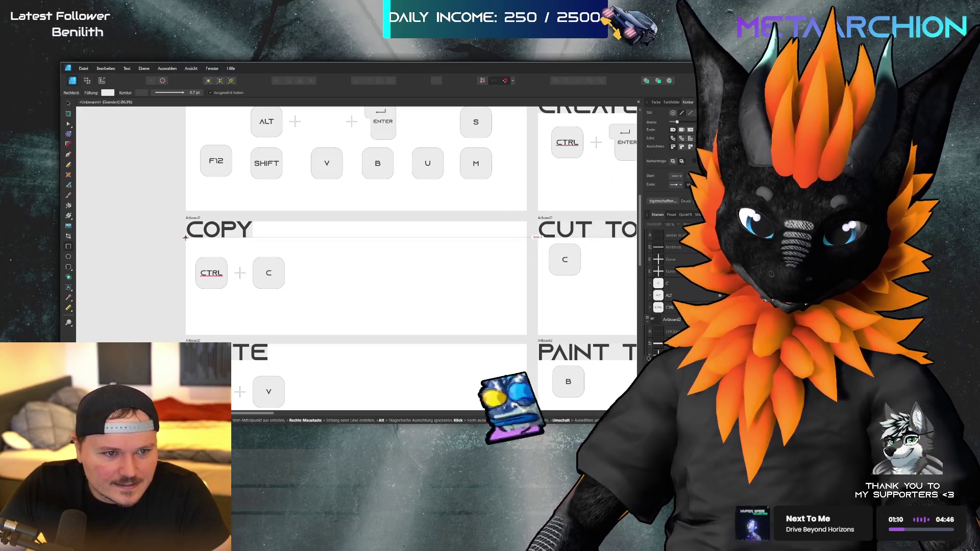
left_click_drag(185, 238, 204, 249)
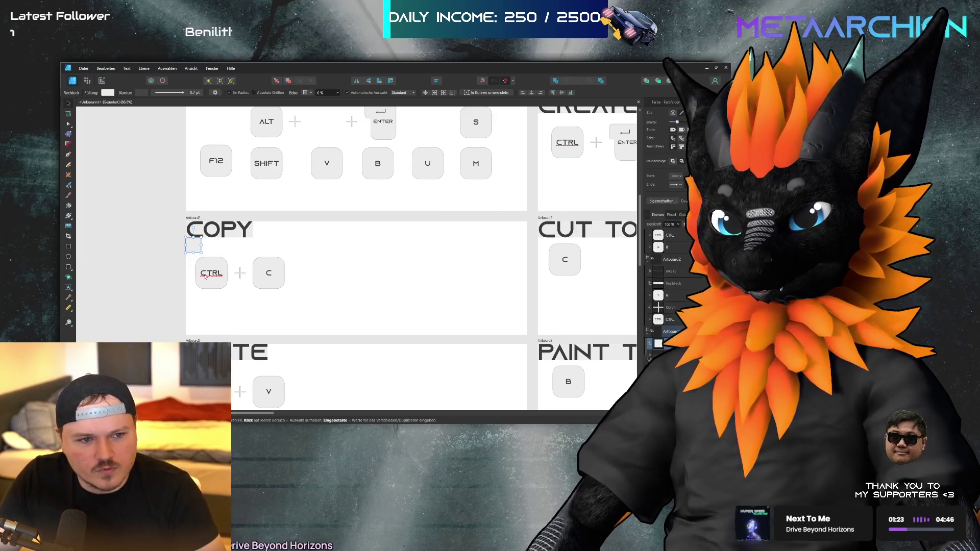
- Narrow the spacer and move the CTRL + C keys up to its guide under COPY
left_click_drag(201, 245, 196, 246)
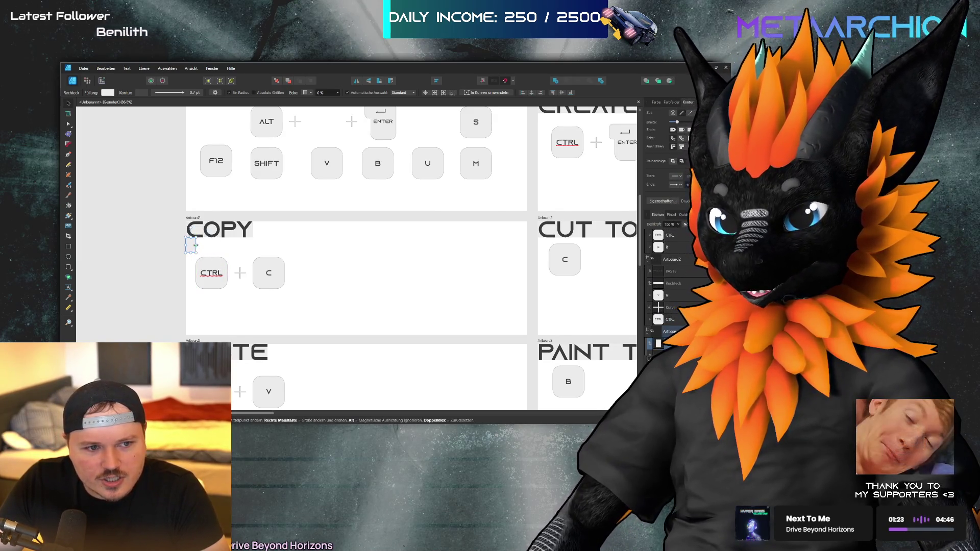
key("Escape")
mouse_move(305, 261)
left_mouse_down()
mouse_move(188, 308)
mouse_move(206, 278)
left_mouse_up()
left_click(335, 265)
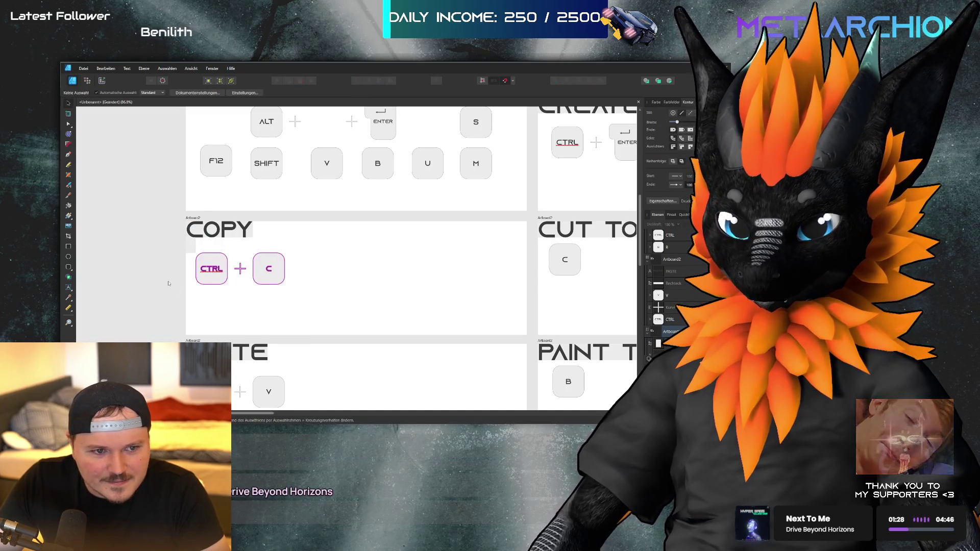
- Move the spacer below the PASTE title and marquee-select the three PASTE keys against it
scroll(335, 265, "down", 2)
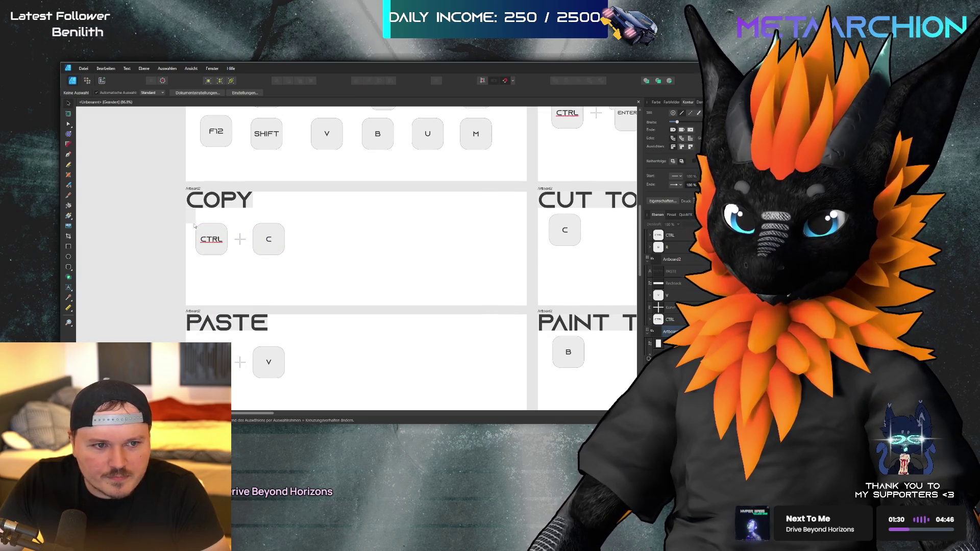
left_click(191, 217)
left_click_drag(192, 219, 195, 338)
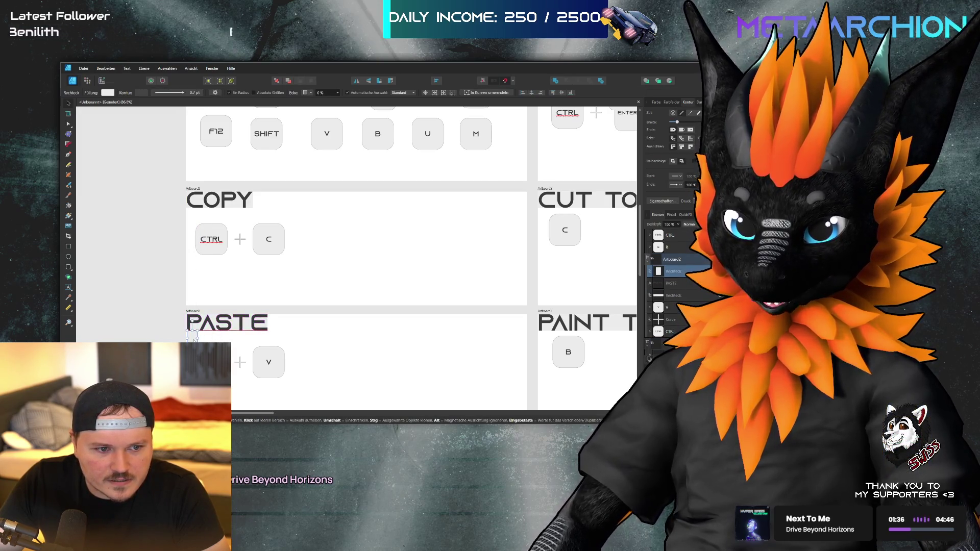
key("Escape")
left_click_drag(315, 349, 219, 387)
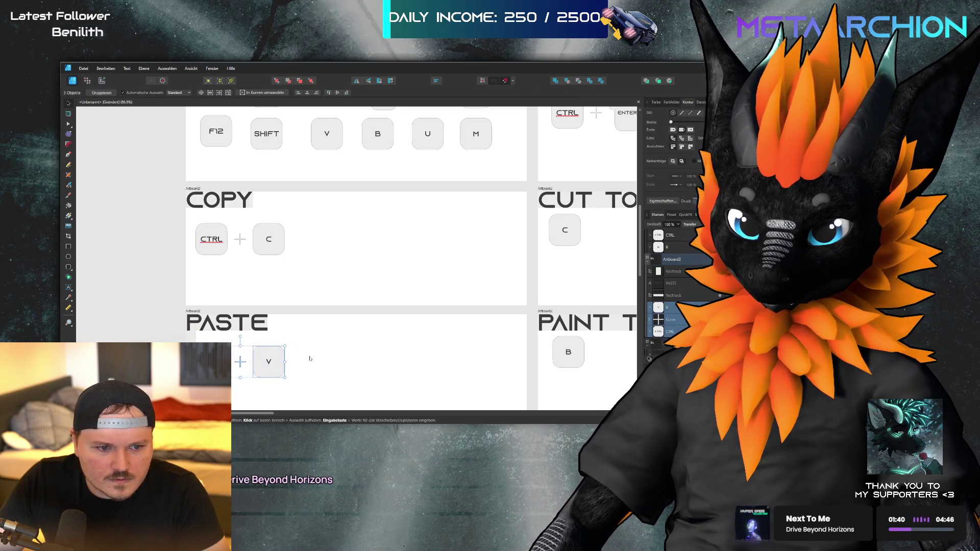
left_click(191, 339)
scroll(191, 306, "down", 3)
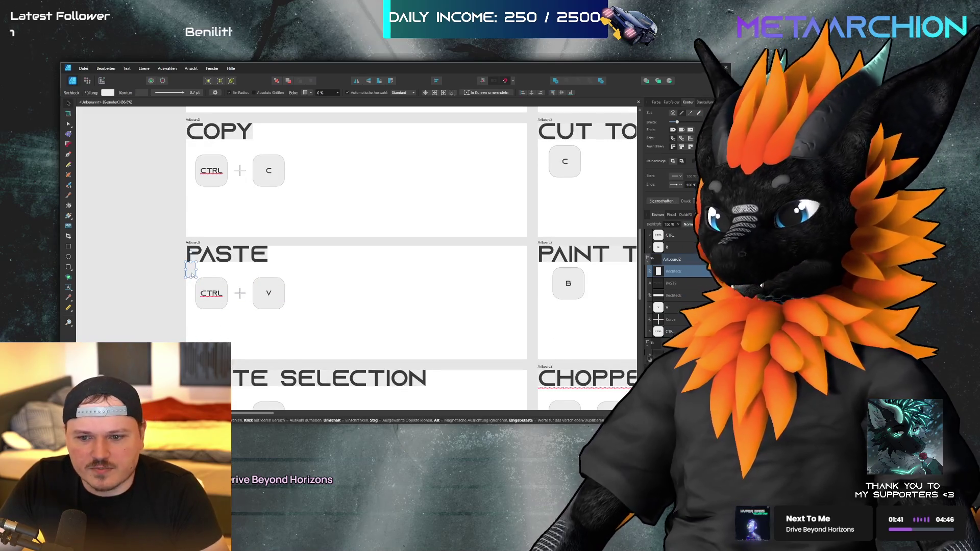
- Move the spacer under the PASTE SELECTION title and marquee-select its CTRL, + and B keys
scroll(194, 271, "down", 2)
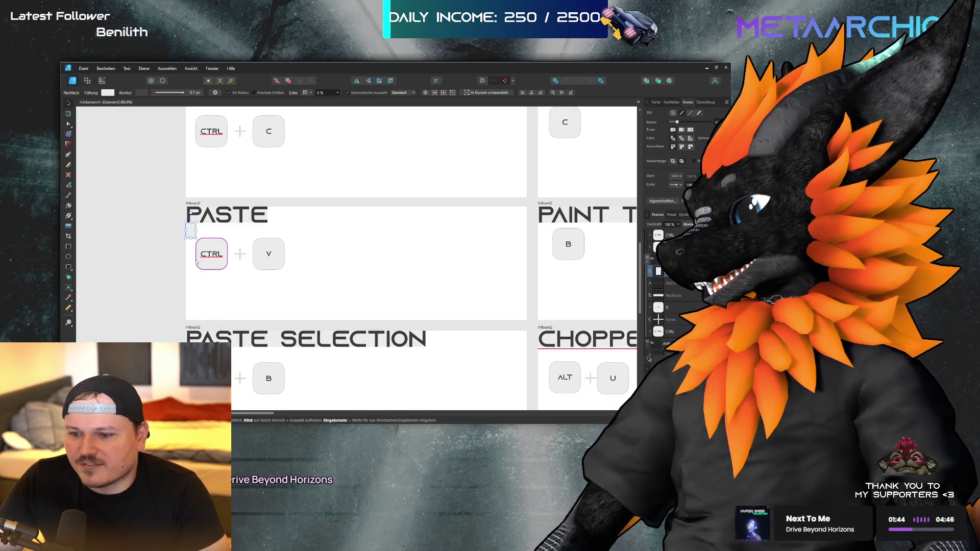
scroll(197, 262, "down", 1)
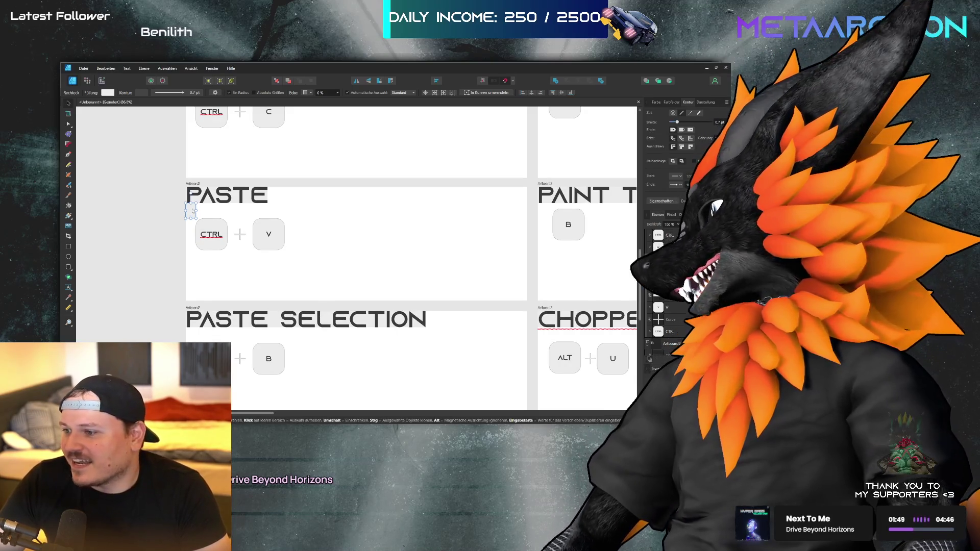
left_click_drag(192, 210, 192, 337)
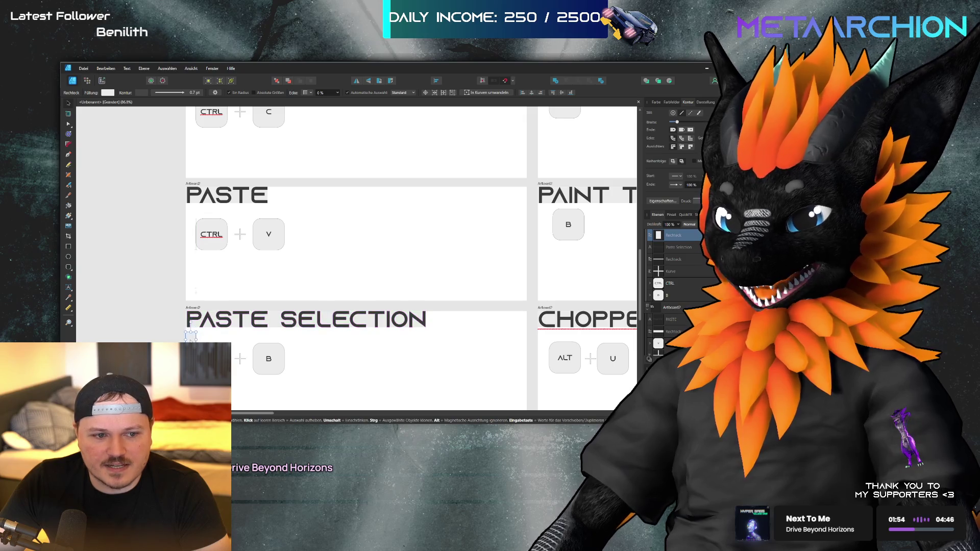
left_click(325, 360)
left_click_drag(303, 352, 191, 396)
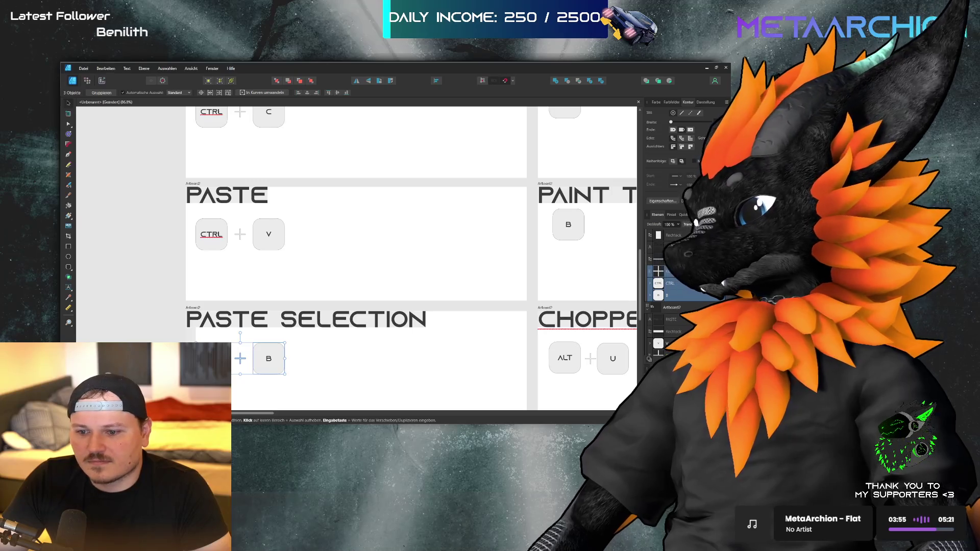
- Drag the spacer rectangle over to sit just below the CHOPPER title
left_click(237, 274)
scroll(237, 274, "down", 3)
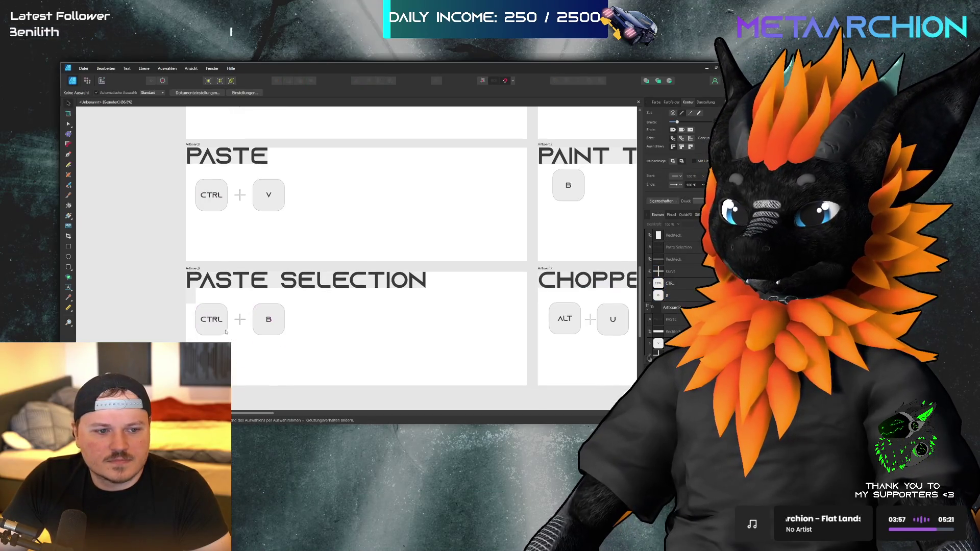
left_click(192, 239)
left_click_drag(194, 243, 545, 239)
left_click(551, 238)
left_click(548, 238)
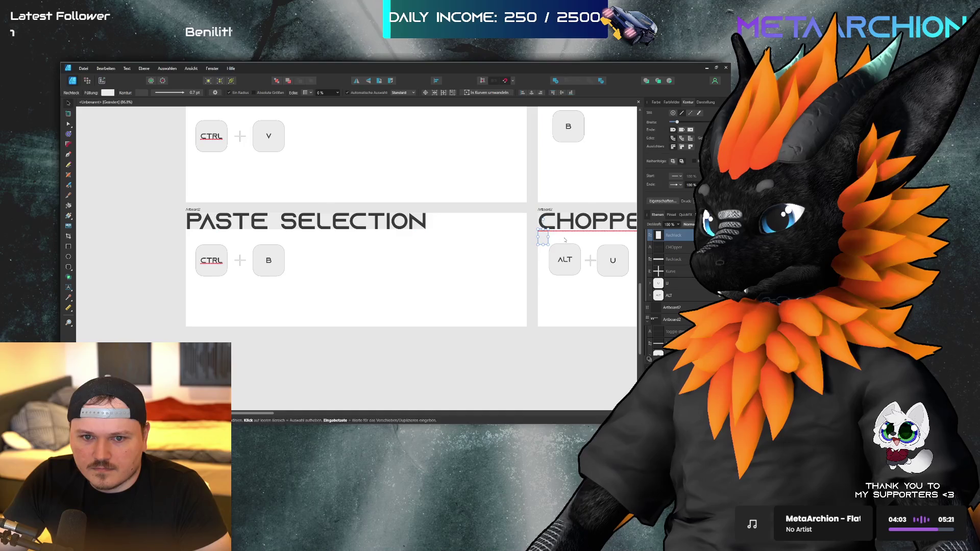
left_click(531, 252)
- Marquee-select the CHOPPER ALT, + and U keys to check alignment, then reselect the spacer
scroll(510, 260, "right", 3)
scroll(504, 266, "right", 4)
left_click_drag(505, 242, 387, 296)
left_click(514, 274)
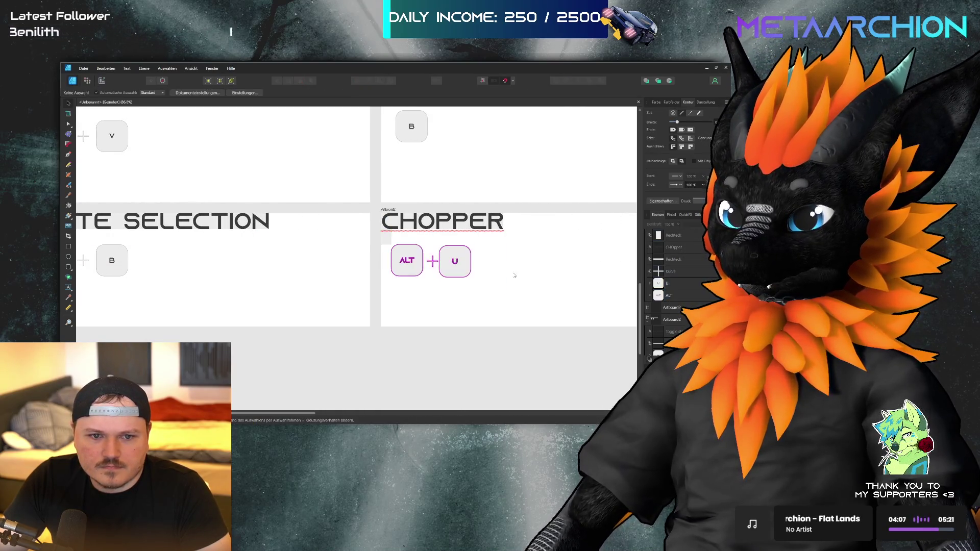
scroll(490, 286, "up", 3)
scroll(466, 297, "right", 1)
left_click(377, 212)
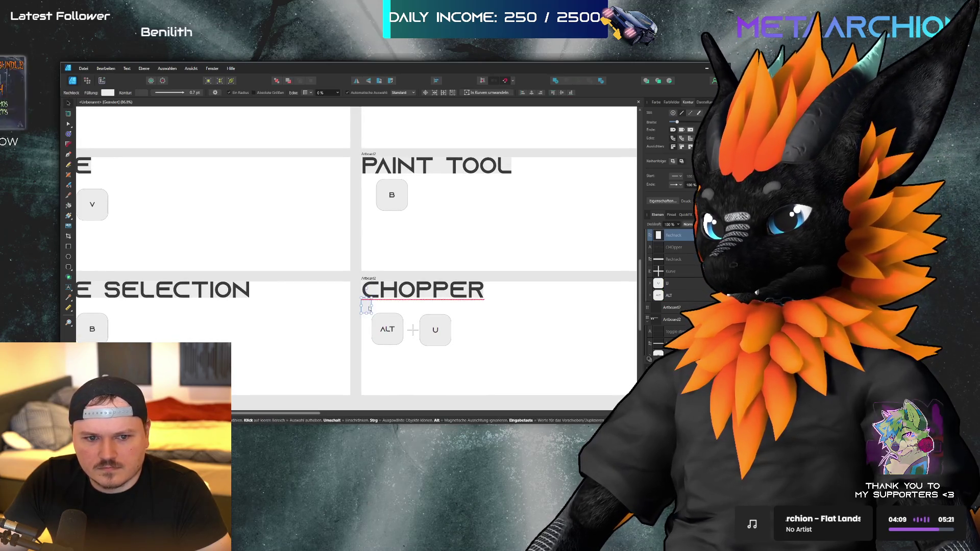
- Snap the spacer below the PAINT TOOL title and move the B key onto its guide
left_click_drag(376, 212, 367, 188)
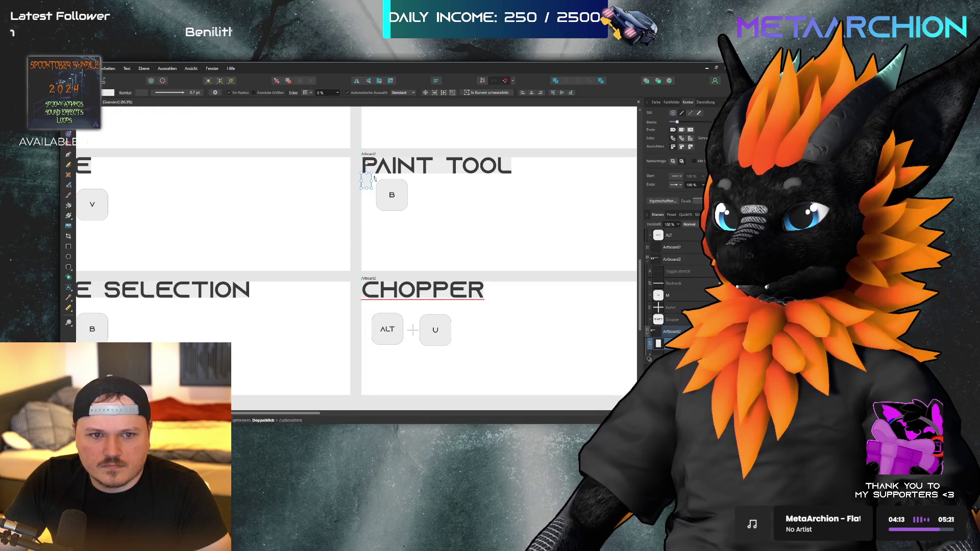
left_click_drag(368, 182, 370, 188)
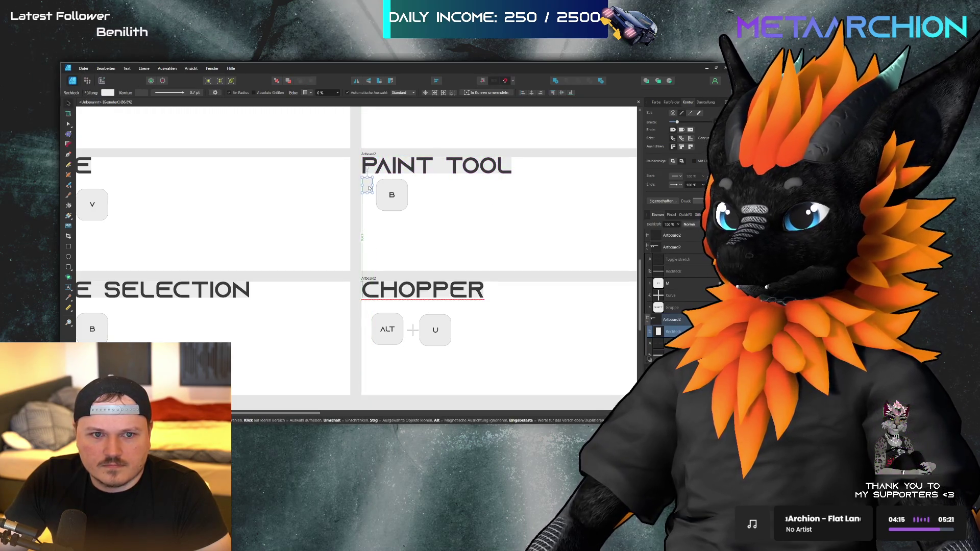
key("Escape")
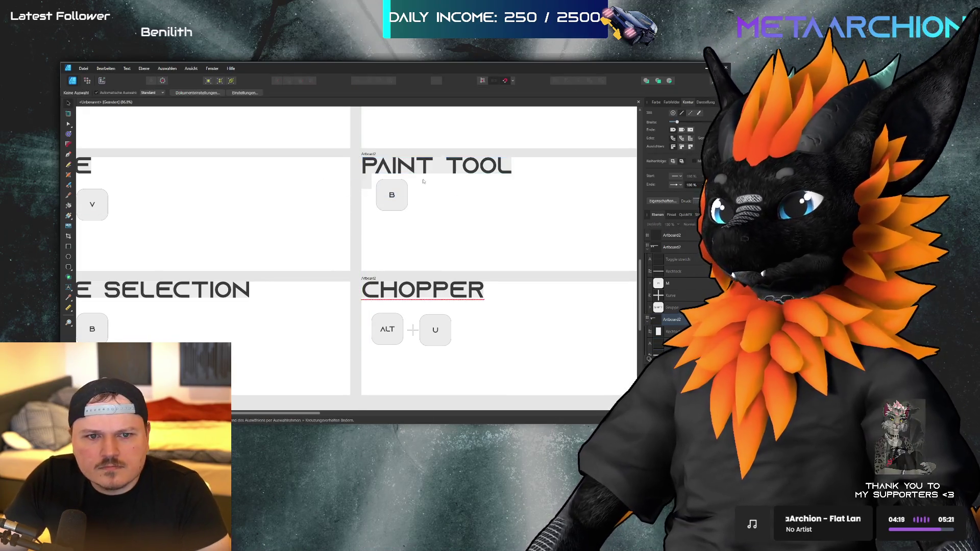
left_click_drag(392, 196, 387, 206)
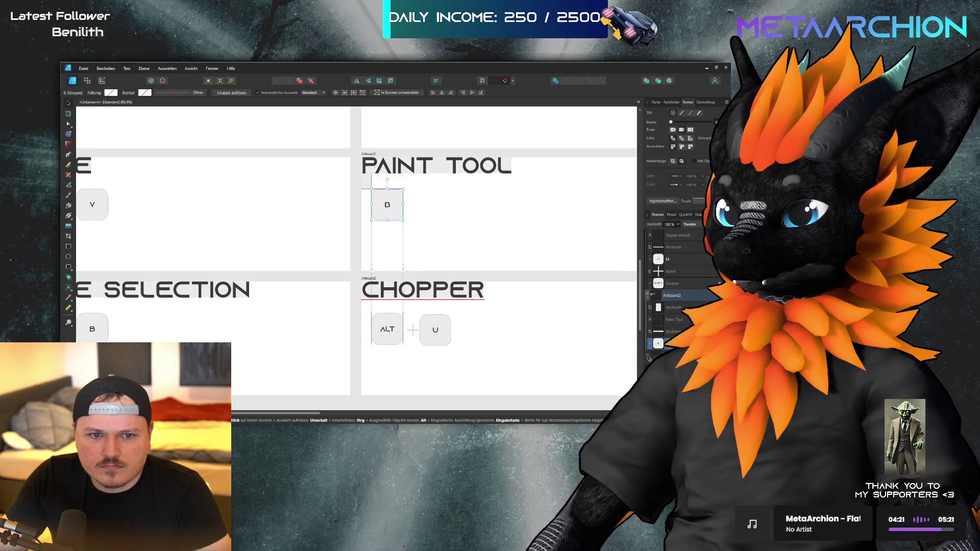
key("Escape")
- Align the C key under CUT TOOL to the spacer-set offset
scroll(379, 272, "up", 5)
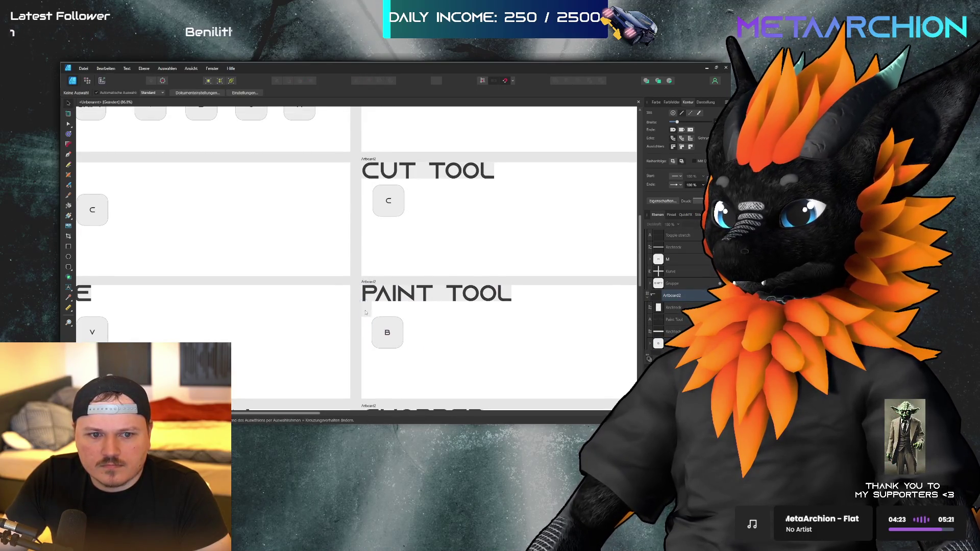
left_click(399, 175)
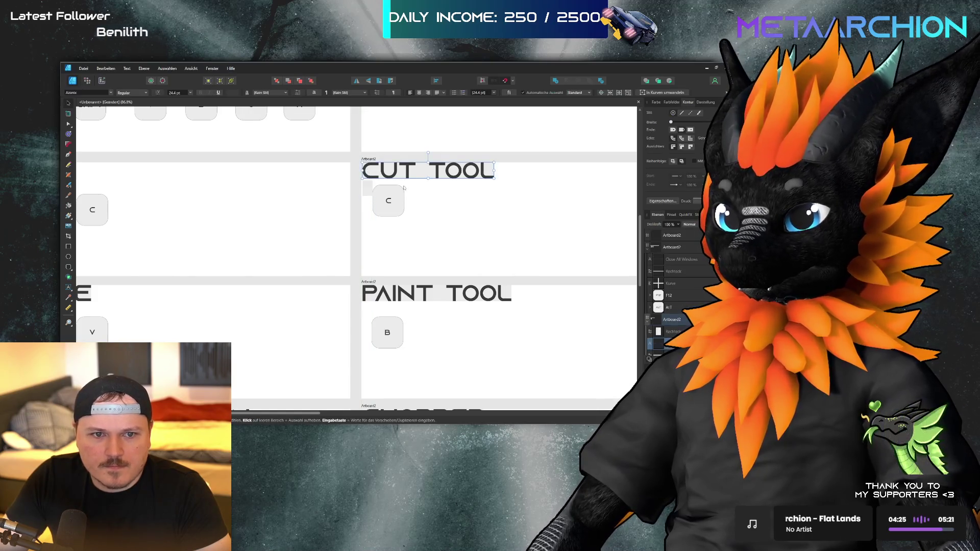
left_click(368, 189)
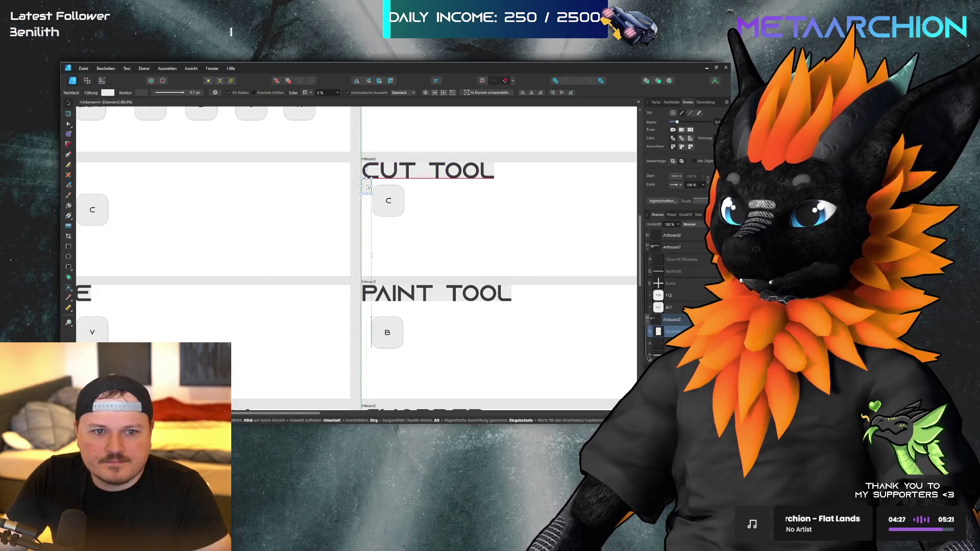
left_click_drag(437, 183, 369, 227)
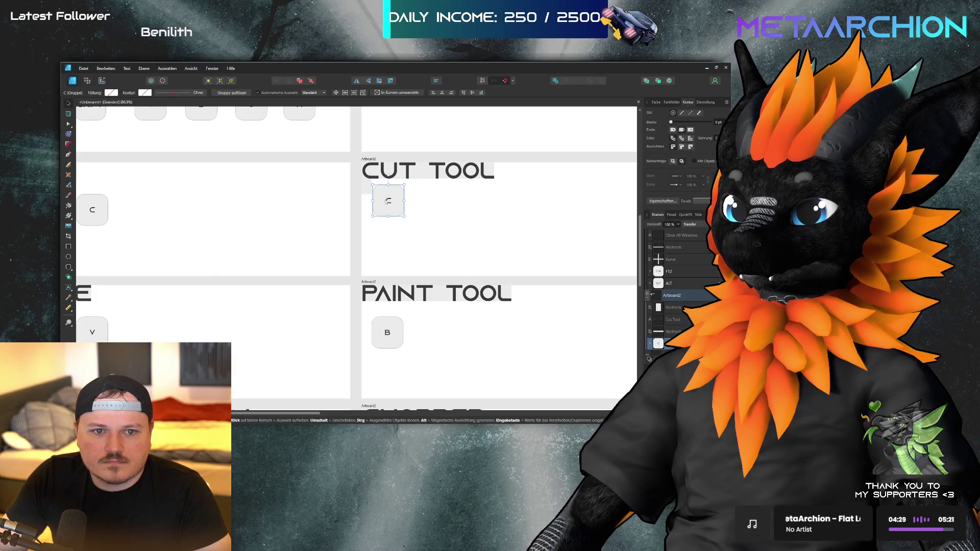
- Place the spacer under the Create Selection title and marquee-select the CTRL, plus and ENTER keys
left_click(368, 190)
scroll(368, 190, "up", 3)
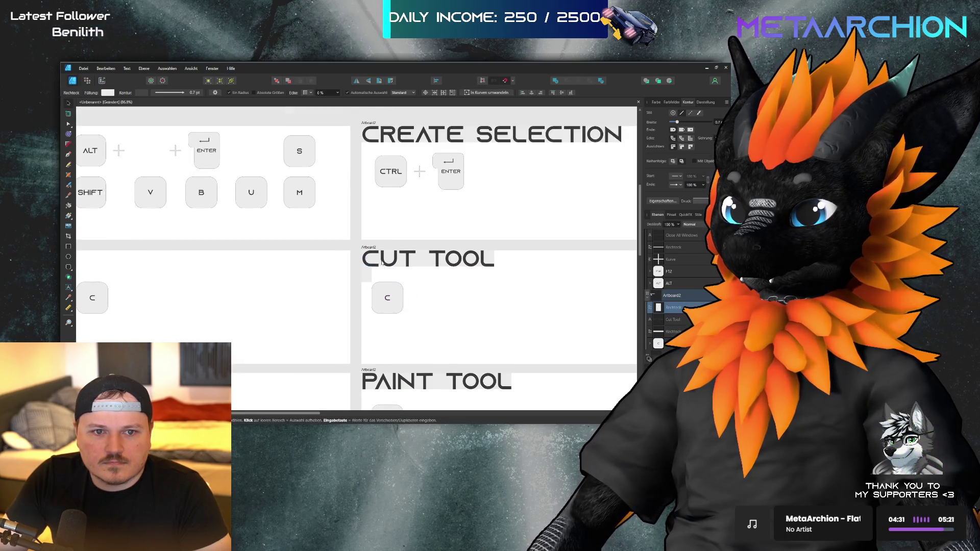
left_click(375, 178)
left_click_drag(374, 178, 371, 176)
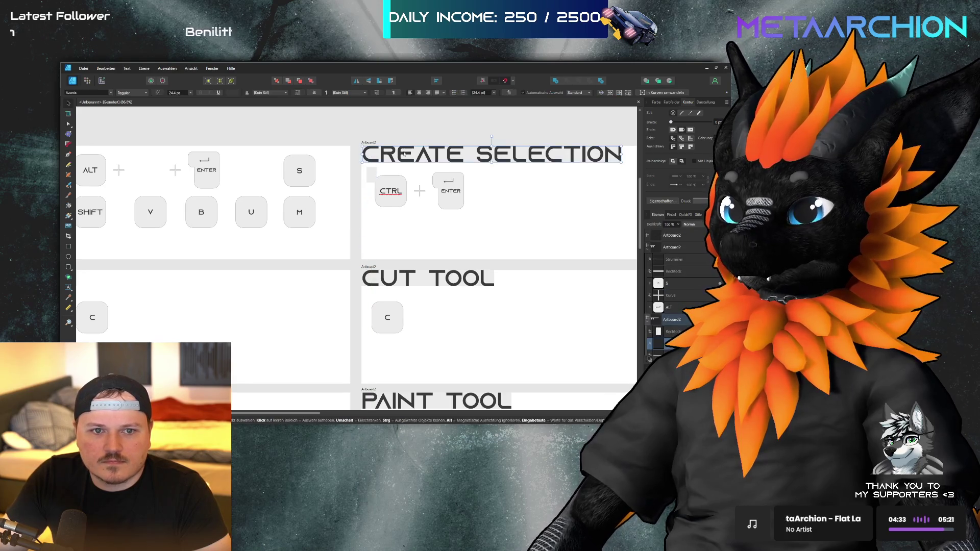
left_click(403, 174)
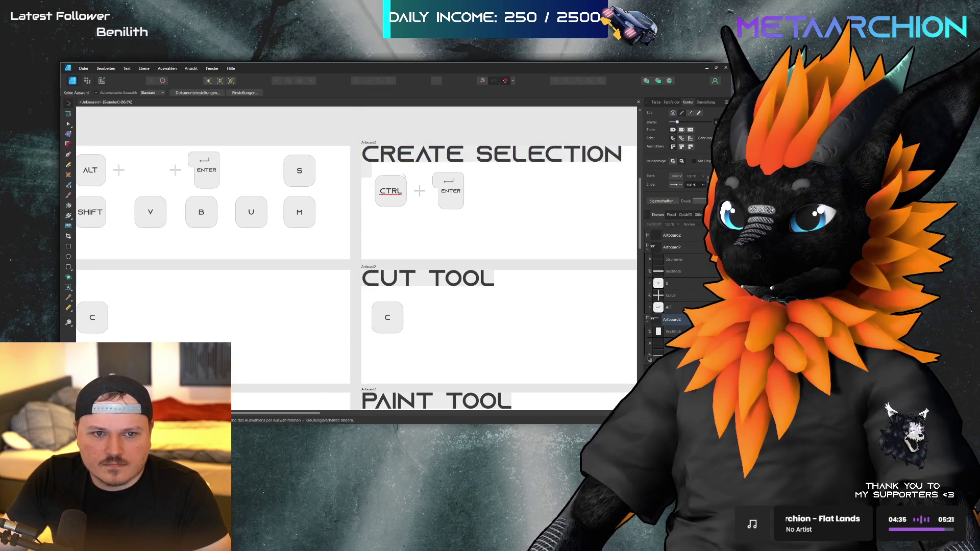
mouse_move(488, 171)
left_mouse_down()
mouse_move(371, 229)
mouse_move(377, 209)
left_mouse_up()
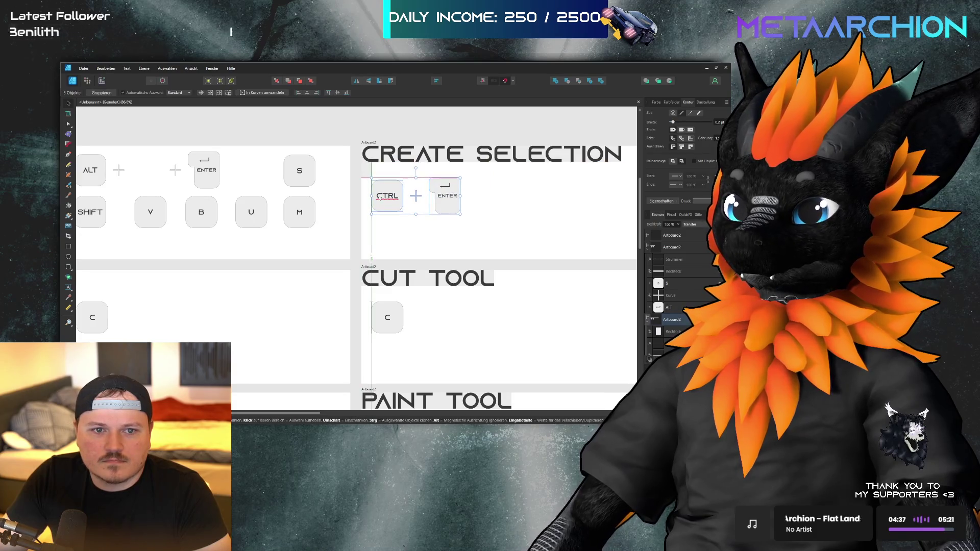
scroll(368, 170, "down", 4)
scroll(365, 179, "up", 2)
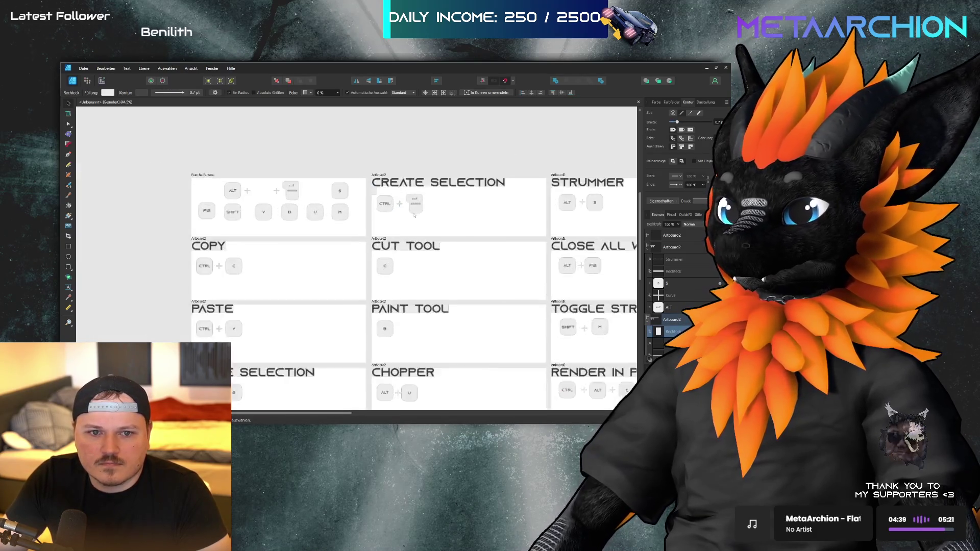
- Shift the Strummer card's ALT, plus and S keys left against the spacer rectangle
left_click(361, 185)
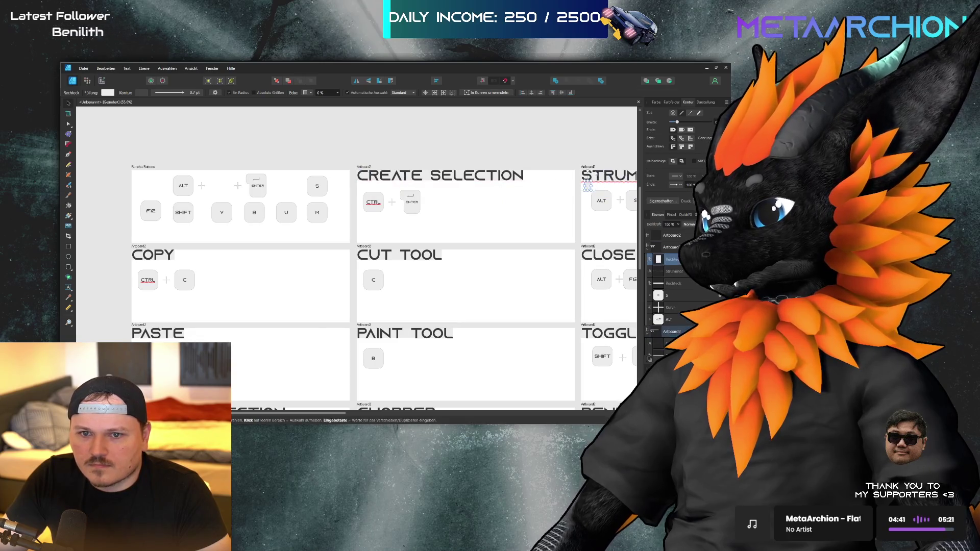
left_click(588, 184)
left_click(587, 185)
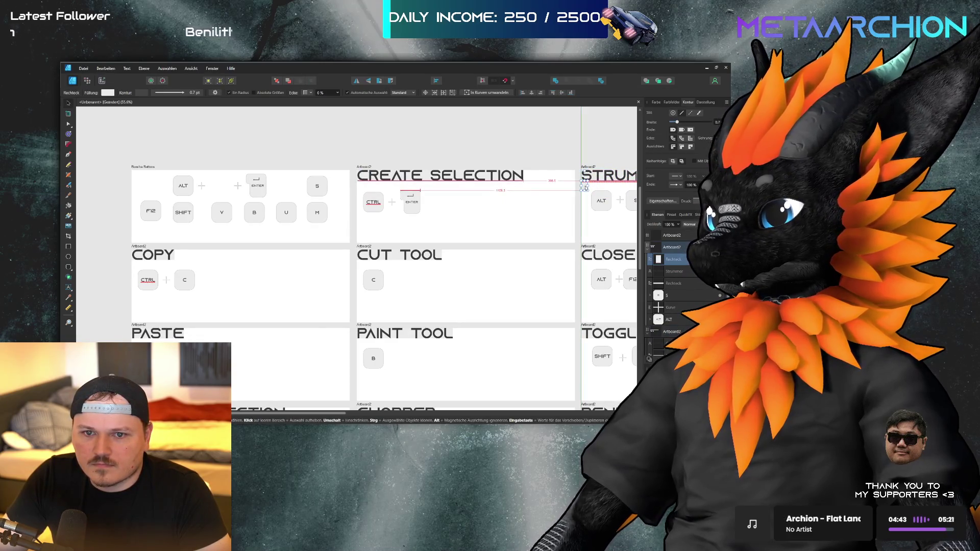
scroll(491, 190, "right", 3)
scroll(457, 189, "up", 3)
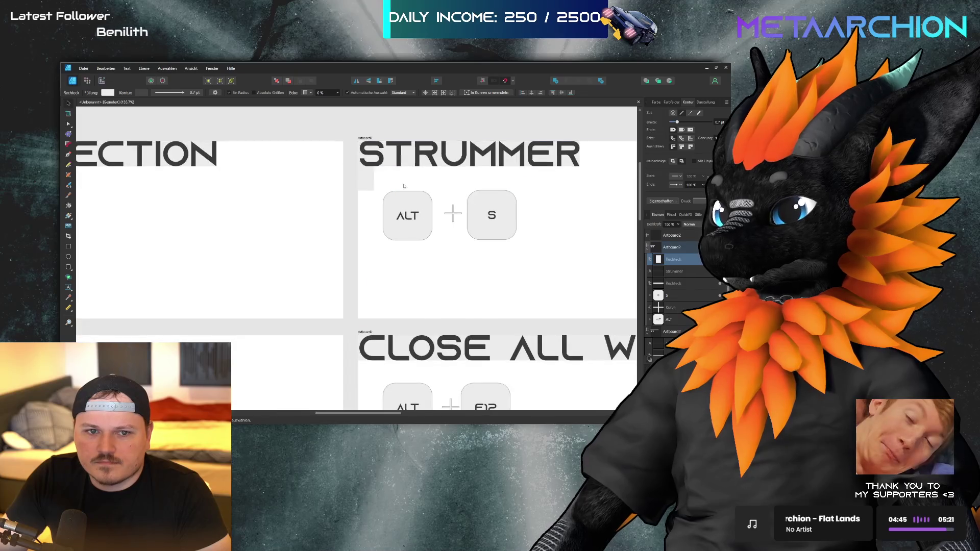
left_click(528, 202)
mouse_move(528, 201)
left_mouse_down()
mouse_move(381, 269)
mouse_move(380, 243)
mouse_move(370, 272)
mouse_move(372, 204)
mouse_move(400, 214)
left_mouse_up()
mouse_move(366, 181)
left_mouse_down()
mouse_move(381, 313)
mouse_move(370, 385)
mouse_move(369, 372)
left_mouse_up()
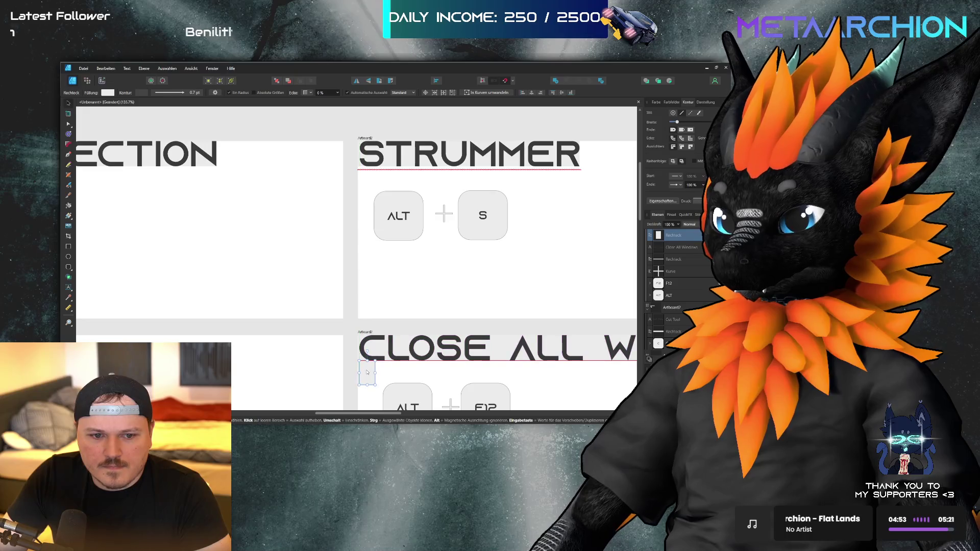
scroll(364, 331, "right", 3)
- Nudge the spacer under the Toggle Stretch title beside SHIFT and marquee-select SHIFT, plus and M
scroll(357, 290, "down", 3)
scroll(358, 290, "down", 1)
left_click_drag(509, 356, 288, 256)
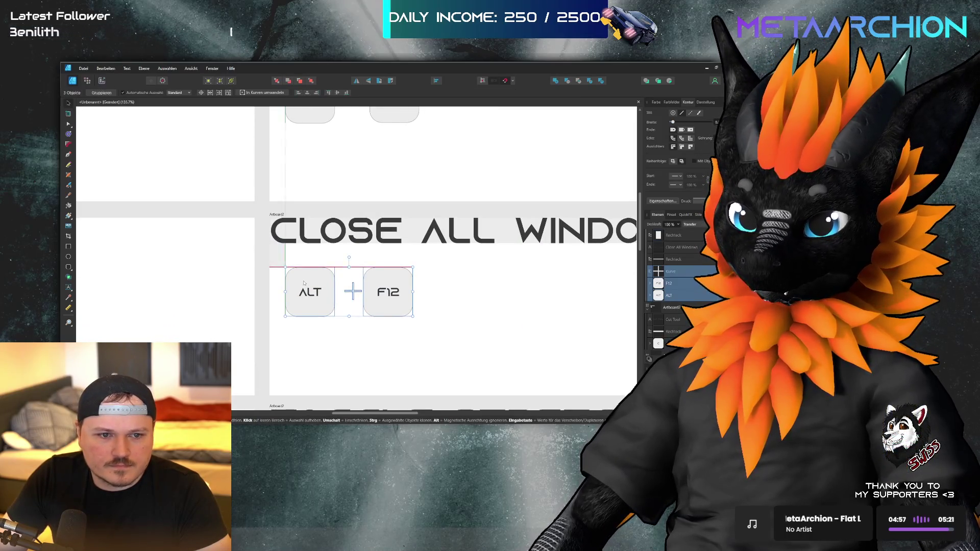
left_click(276, 259)
scroll(276, 190, "down", 2)
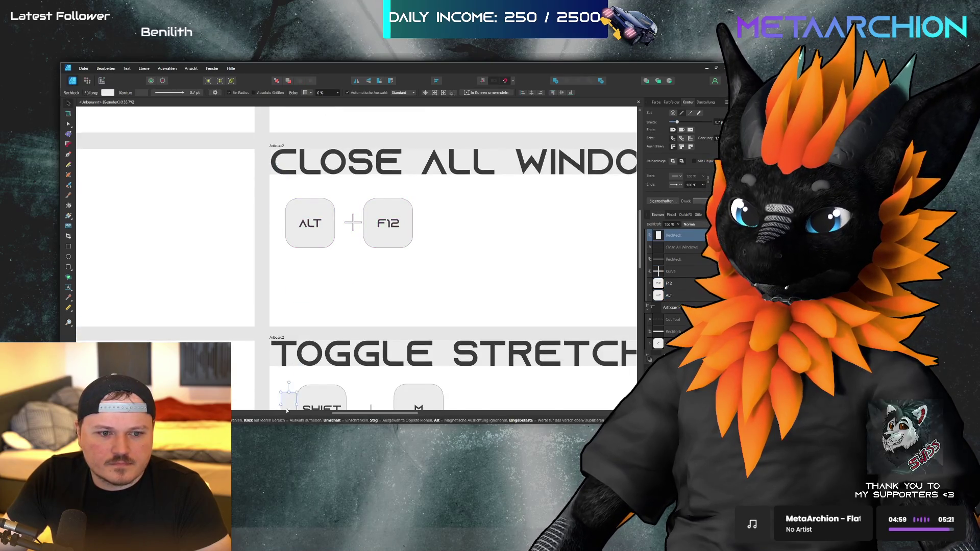
left_click(283, 388)
left_click_drag(283, 390, 279, 385)
left_click(327, 382)
scroll(328, 382, "down", 2)
mouse_move(480, 389)
left_mouse_down()
mouse_move(291, 322)
mouse_move(300, 354)
left_mouse_up()
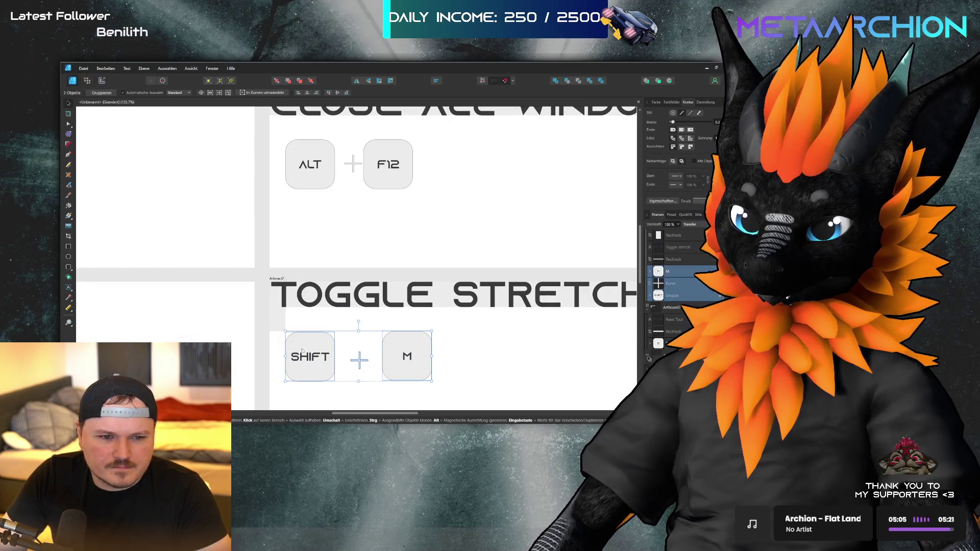
- Select the spacer beside CTRL on Render in Place and marquee-select the CTRL, ALT and C keys
scroll(300, 354, "down", 6)
left_click(279, 154)
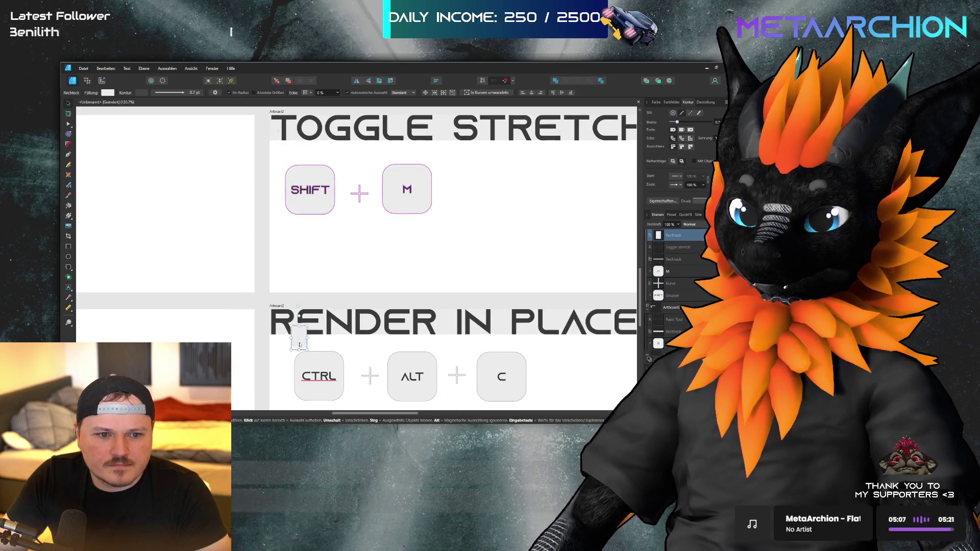
left_click(280, 354)
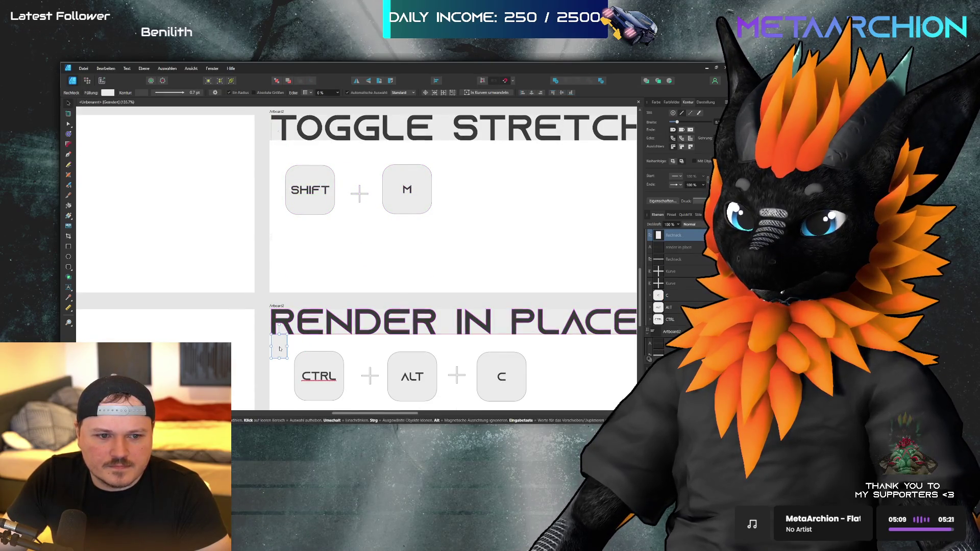
mouse_move(565, 345)
left_mouse_down()
mouse_move(429, 397)
mouse_move(294, 401)
mouse_move(314, 399)
left_mouse_up()
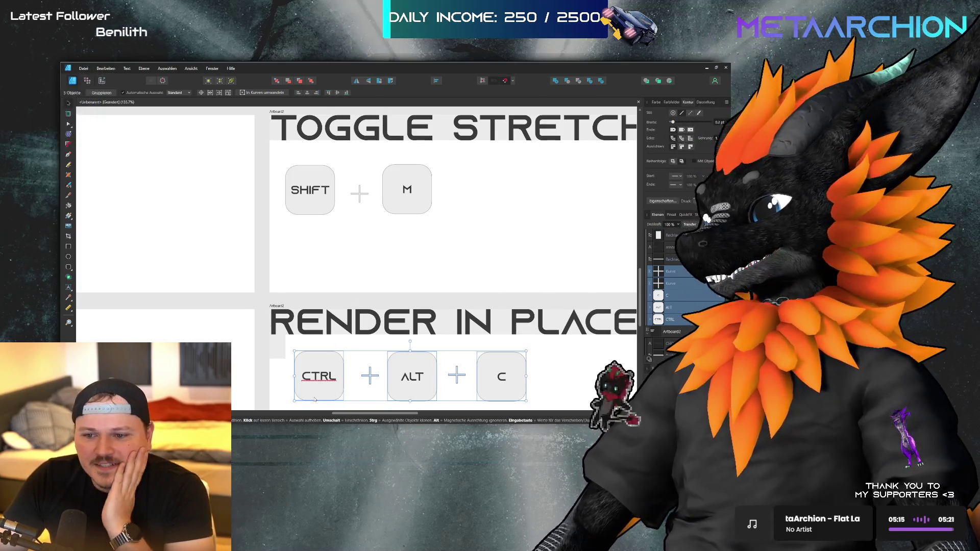
scroll(312, 316, "down", 2)
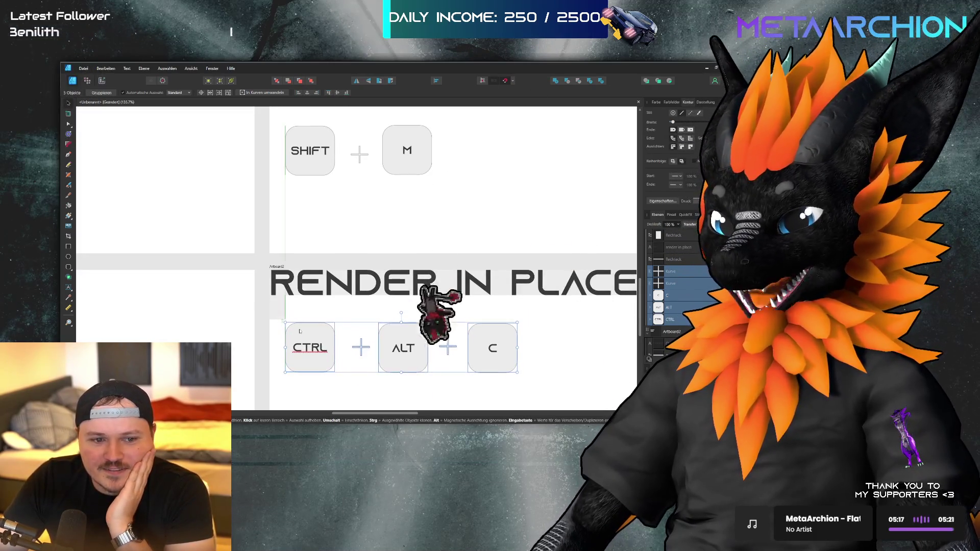
left_click(286, 312)
scroll(285, 312, "down", 10)
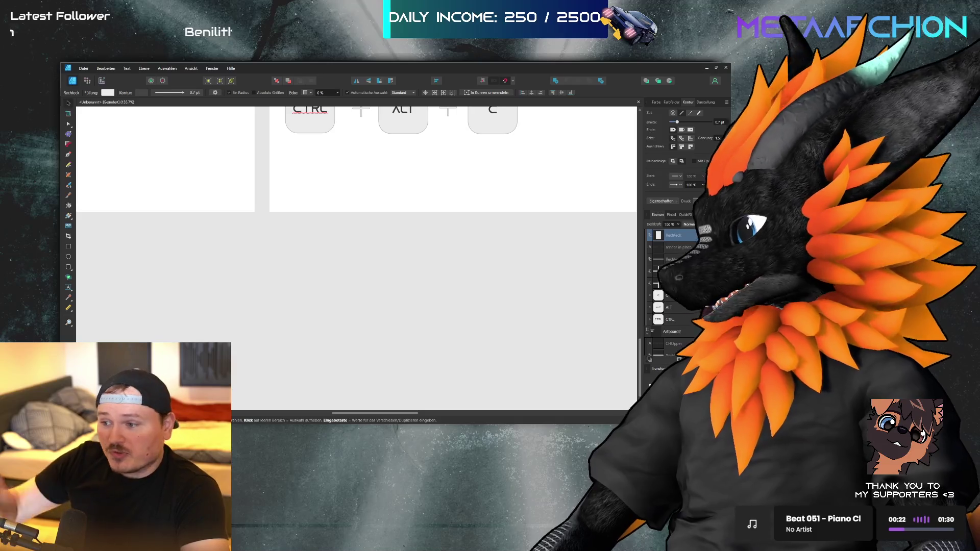
- Move the spacer rectangle left of the CTRL key off the Render in Place key row
scroll(562, 245, "up", 3)
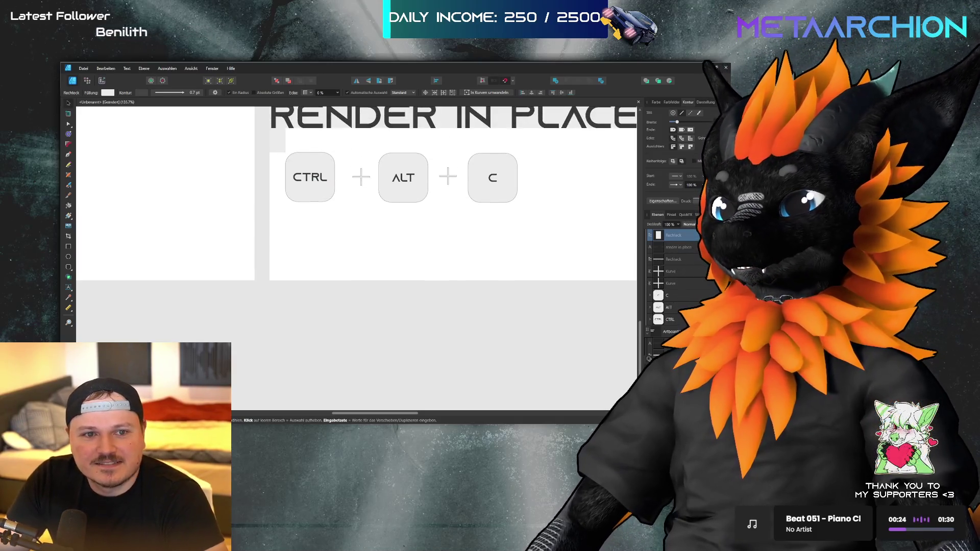
mouse_move(601, 245)
left_mouse_down()
mouse_move(542, 211)
mouse_move(280, 151)
left_mouse_up()
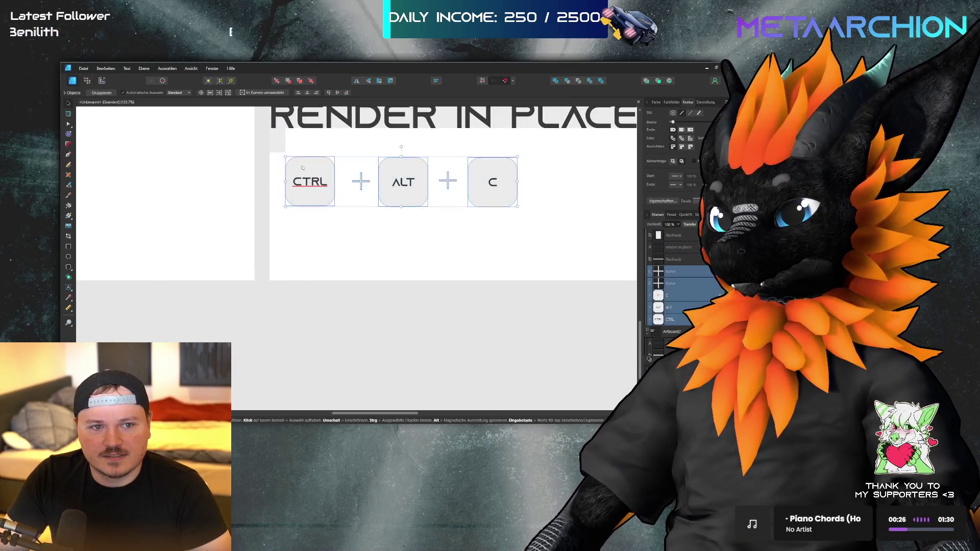
scroll(432, 238, "down", 5)
scroll(373, 201, "up", 4)
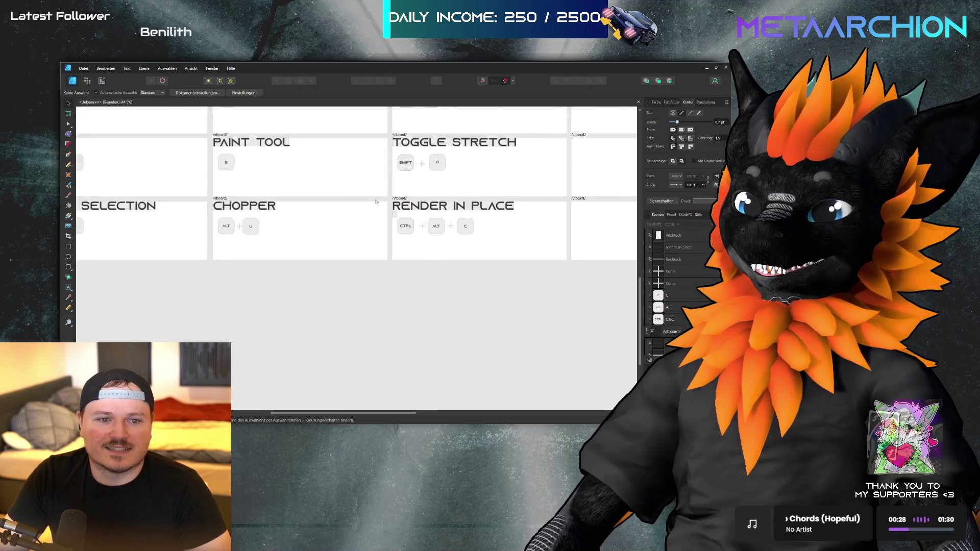
left_click(405, 244)
mouse_move(405, 246)
left_mouse_down()
mouse_move(345, 302)
mouse_move(302, 287)
left_mouse_up()
left_click(285, 260)
- Place the spacer on the top-left card in the gap between the ENTER and S keys
scroll(285, 261, "up", 2)
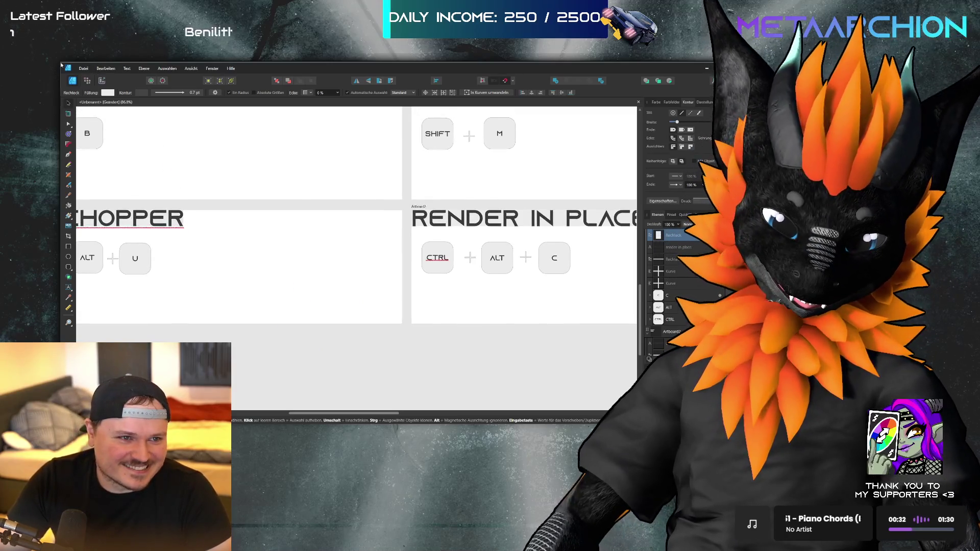
scroll(286, 261, "left", 1)
scroll(307, 230, "up", 10)
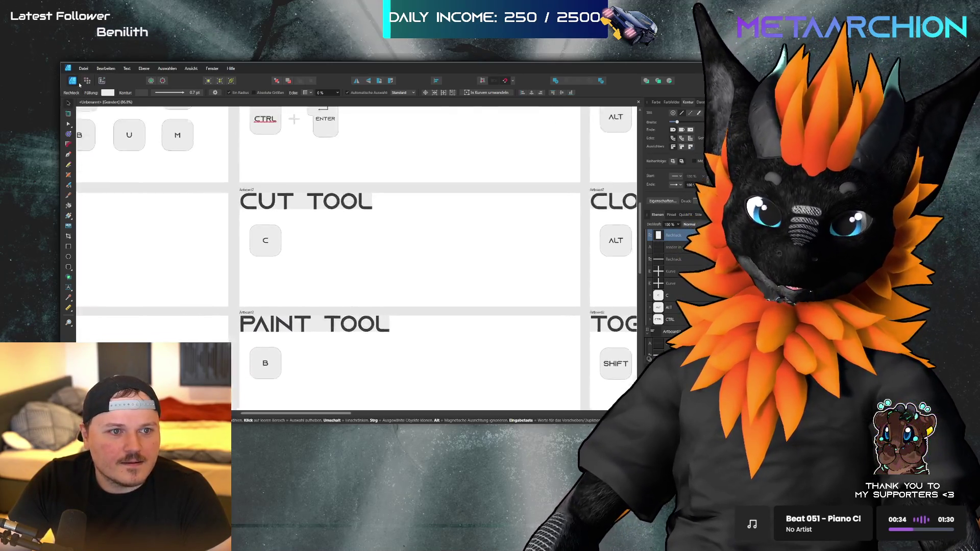
left_click_drag(127, 192, 273, 272)
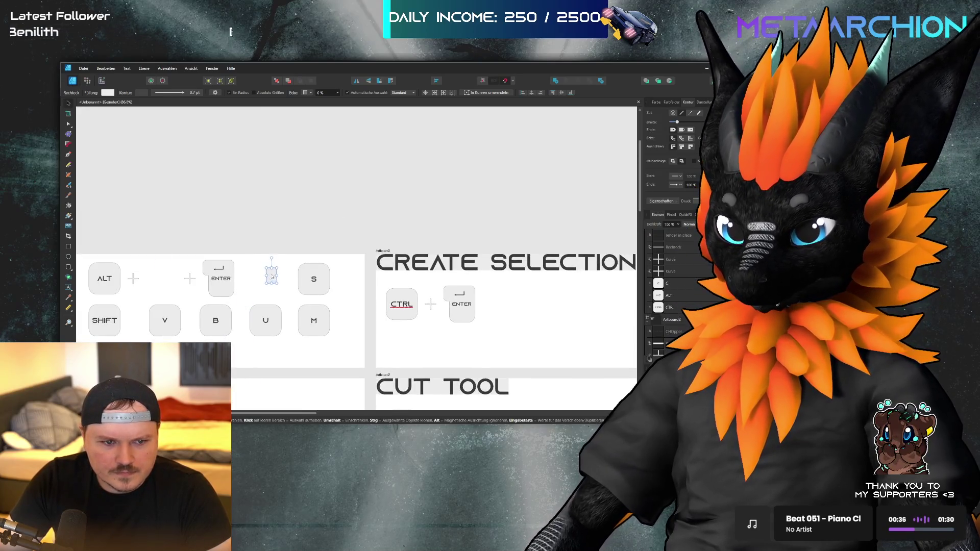
scroll(663, 306, "down", 1)
left_click(669, 248)
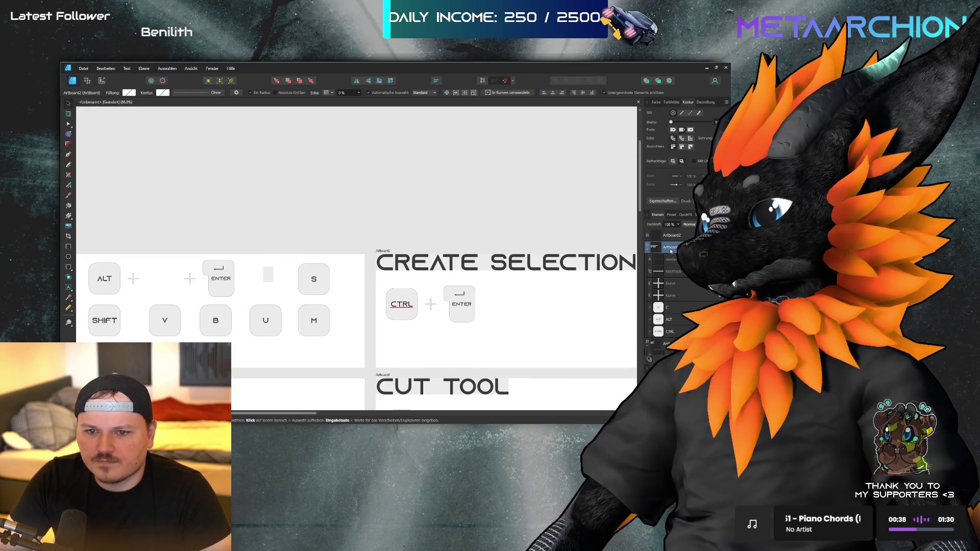
scroll(680, 277, "down", 3)
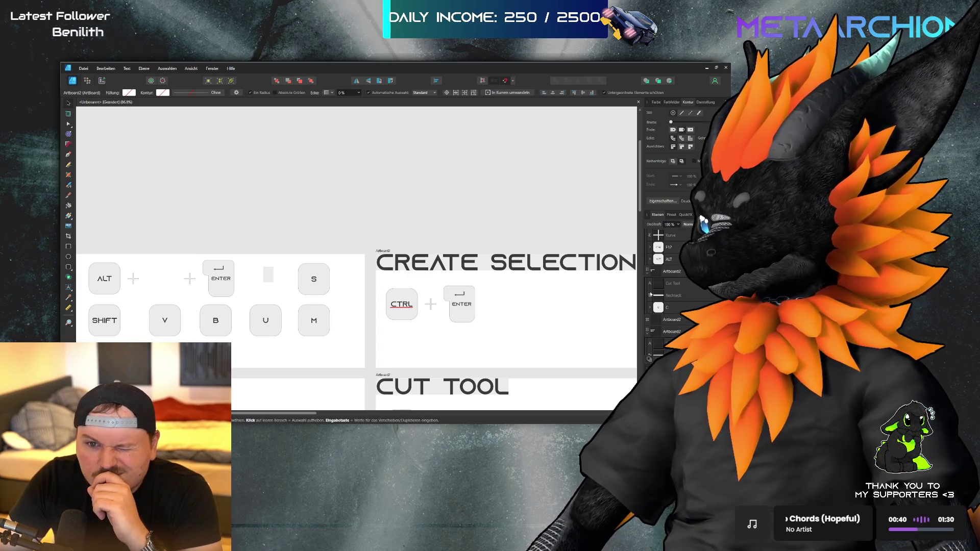
left_click(268, 275)
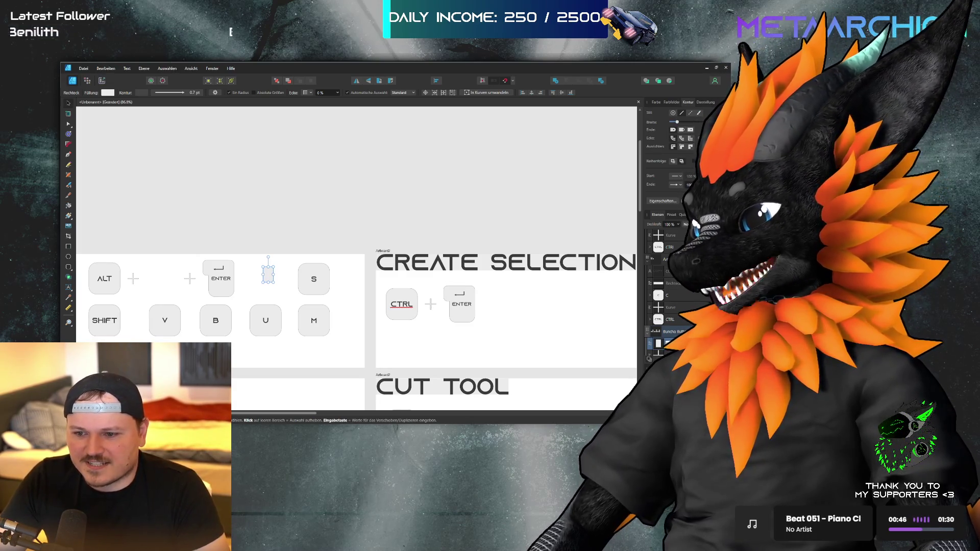
left_click(550, 226)
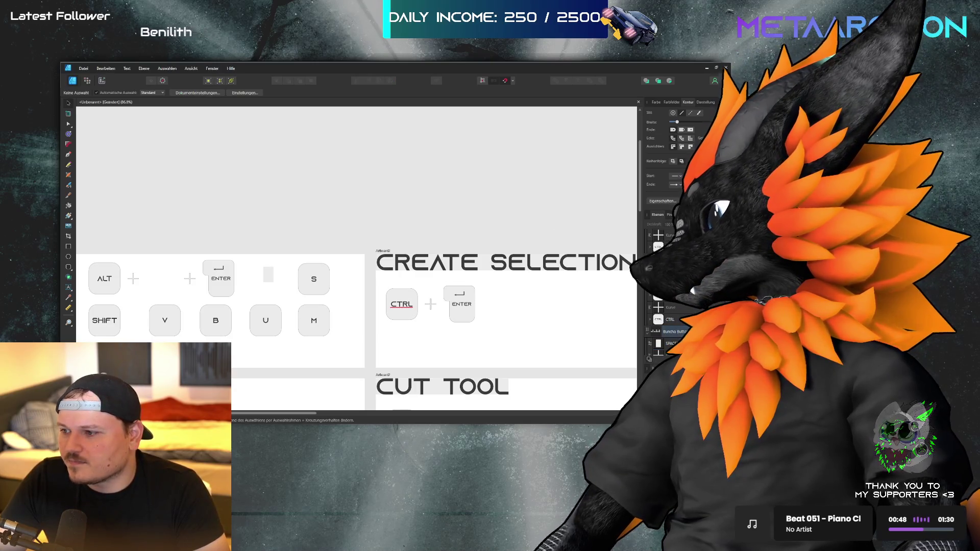
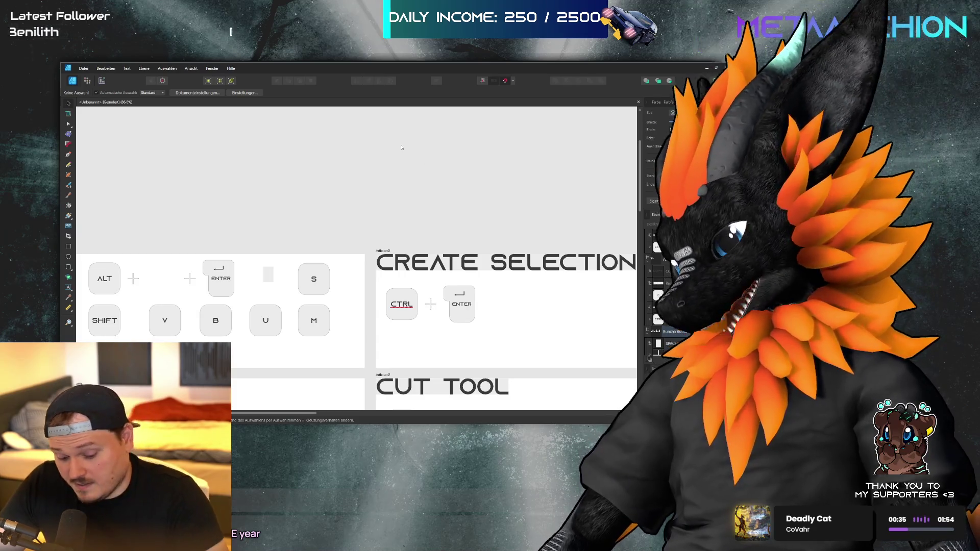
- Zoom out to view the COPY (CTRL + C) and PASTE (CTRL + V) artboards
scroll(408, 151, "down", 2)
scroll(421, 158, "down", 5)
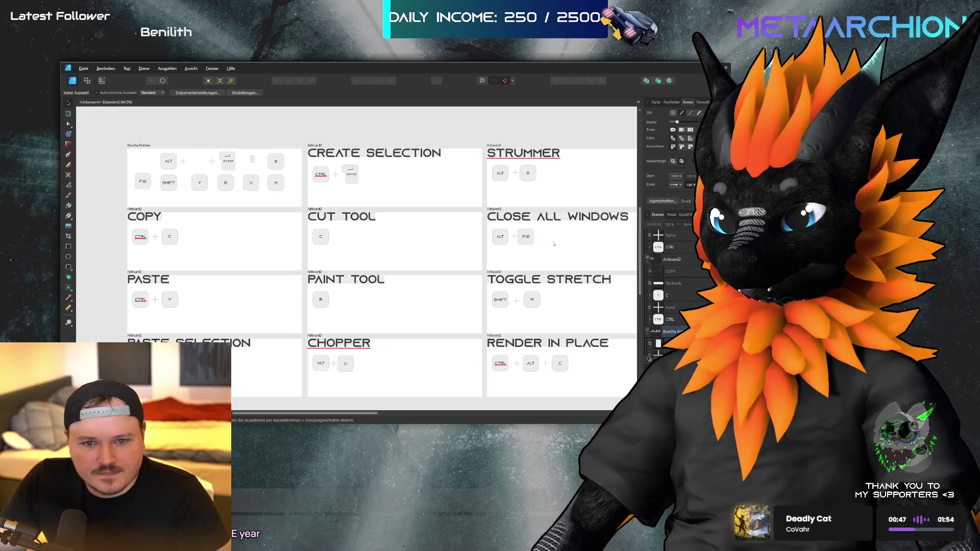
scroll(125, 236, "up", 5)
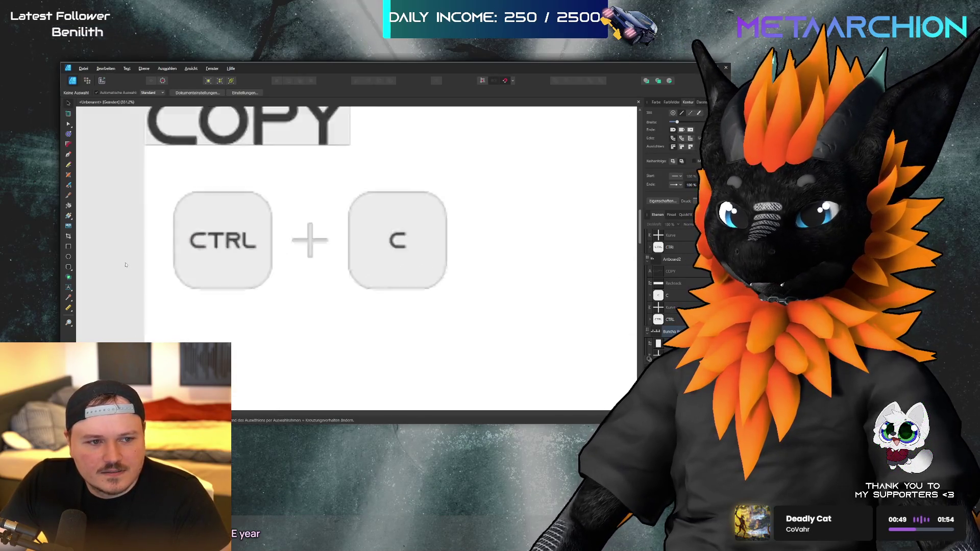
scroll(125, 265, "up", 2)
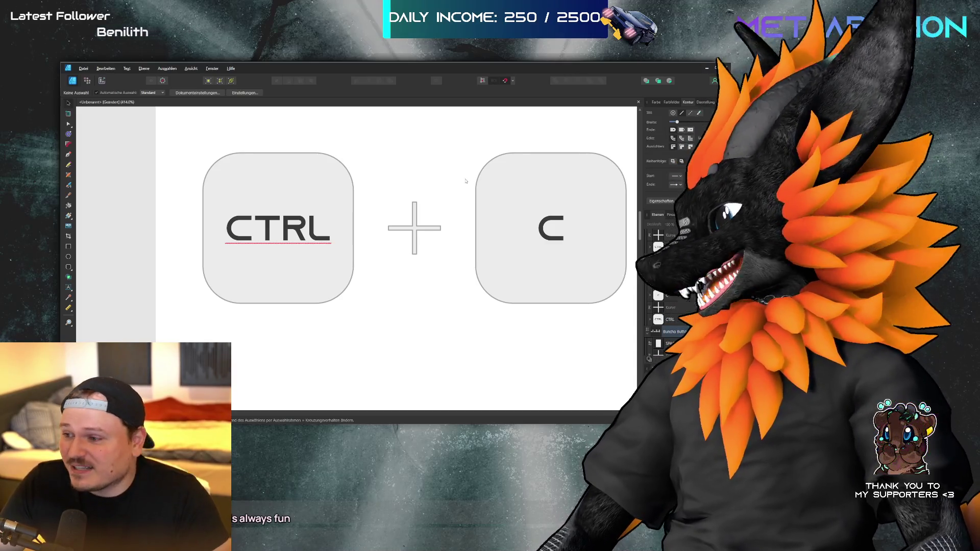
scroll(272, 198, "down", 6)
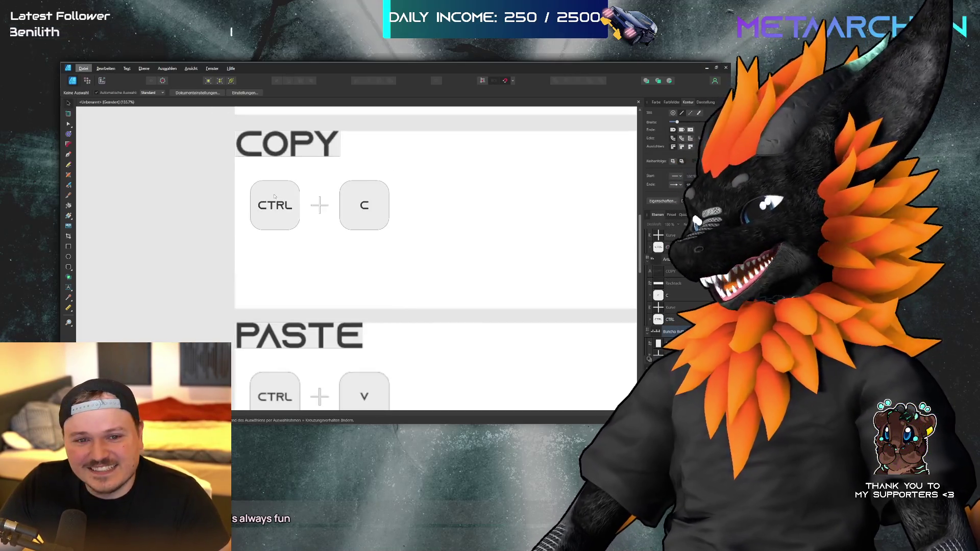
- Zoom in and back out across the COPY and PASTE key-card artboards
scroll(272, 198, "up", 2)
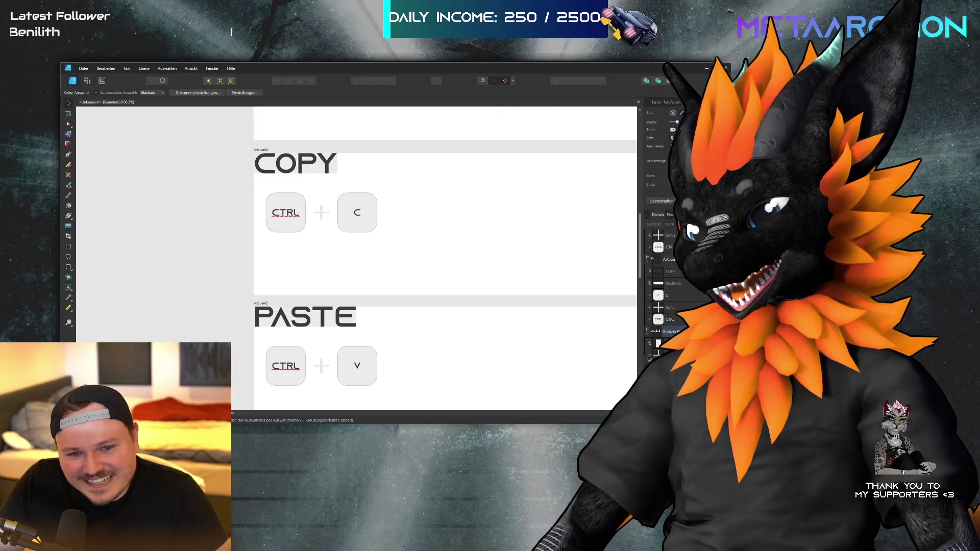
scroll(199, 265, "down", 3)
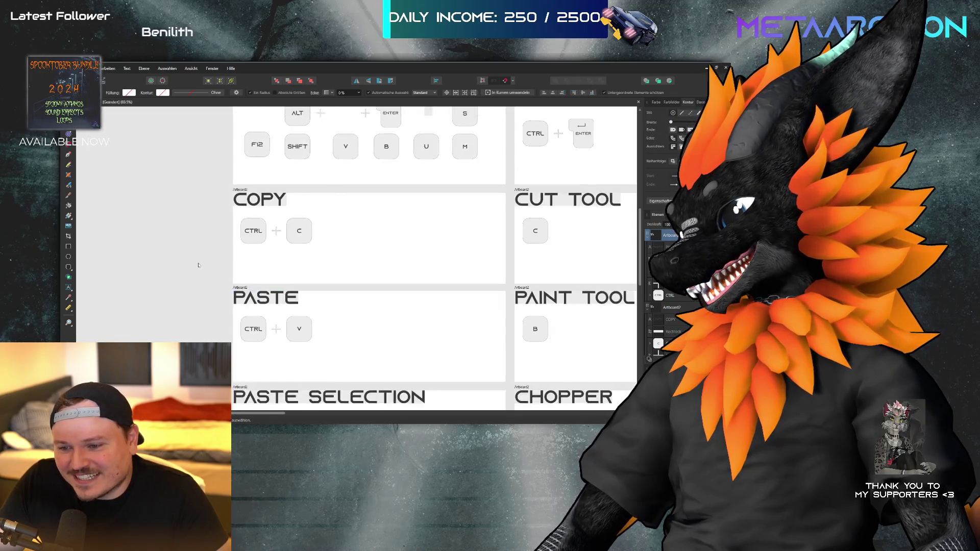
scroll(199, 265, "down", 4)
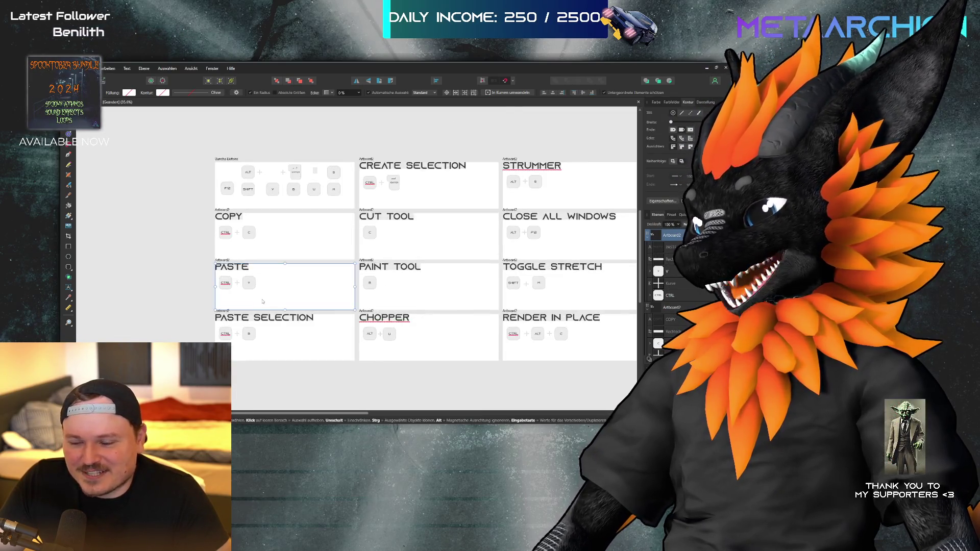
scroll(263, 301, "right", 2)
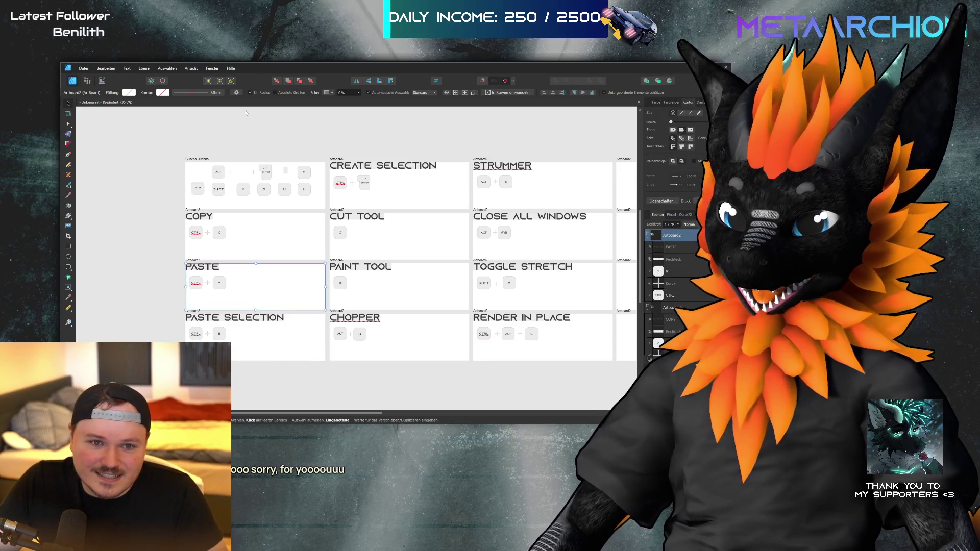
left_click(354, 136)
- Scroll right across the artboard grid to view the remaining card columns
scroll(332, 136, "right", 2)
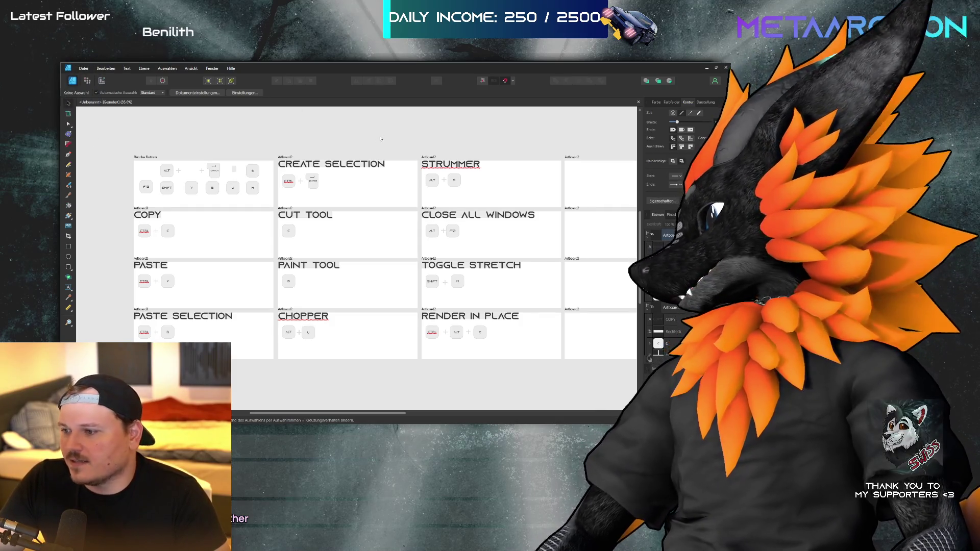
scroll(286, 120, "right", 5)
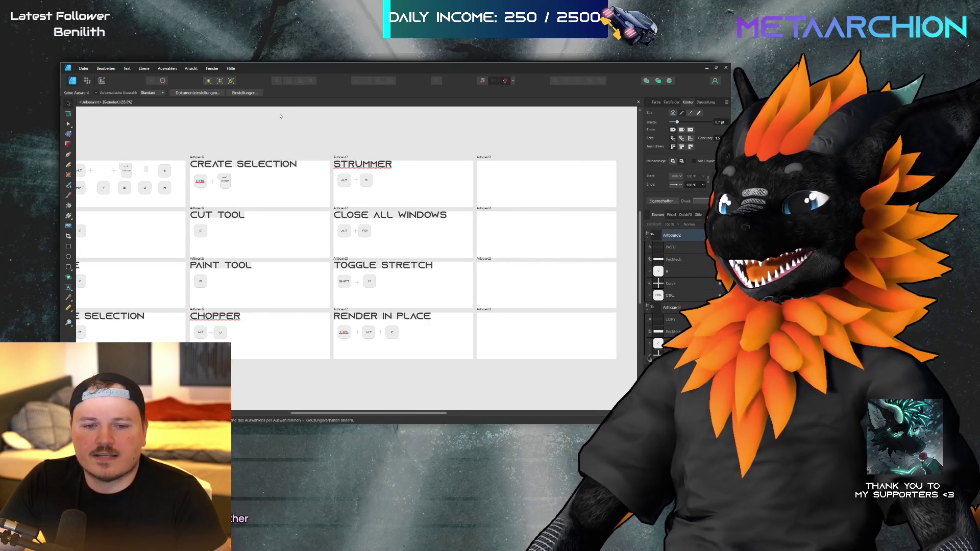
scroll(283, 117, "right", 1)
scroll(279, 125, "left", 1)
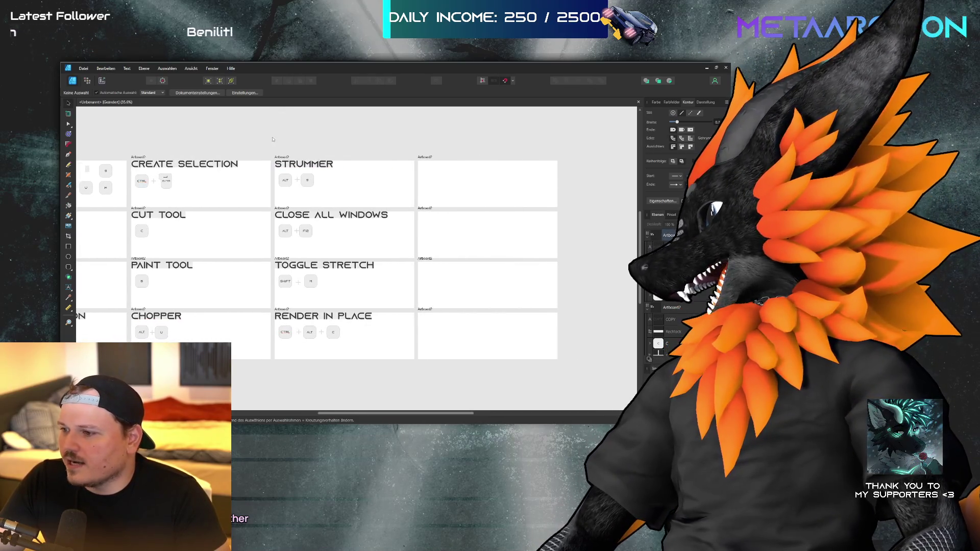
scroll(269, 142, "left", 1)
scroll(276, 145, "left", 3)
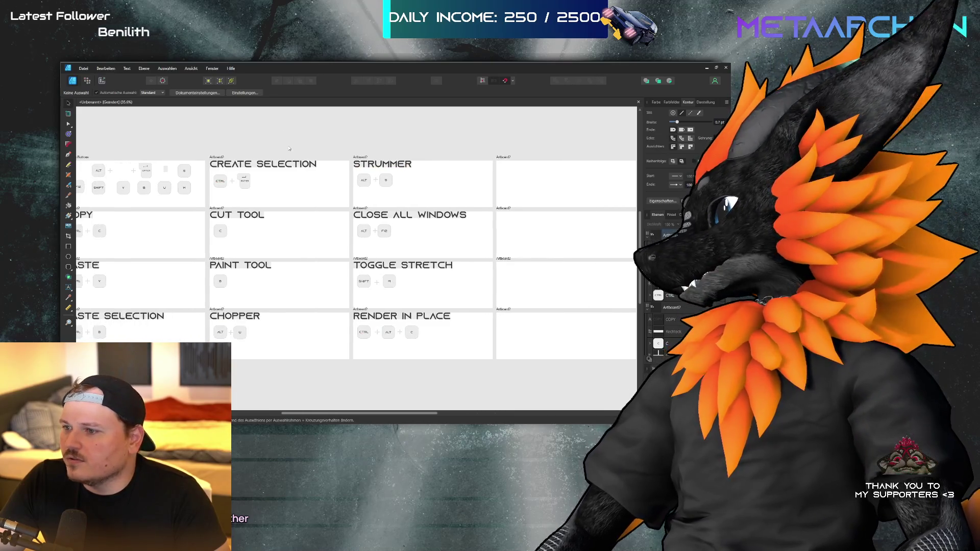
scroll(307, 143, "left", 2)
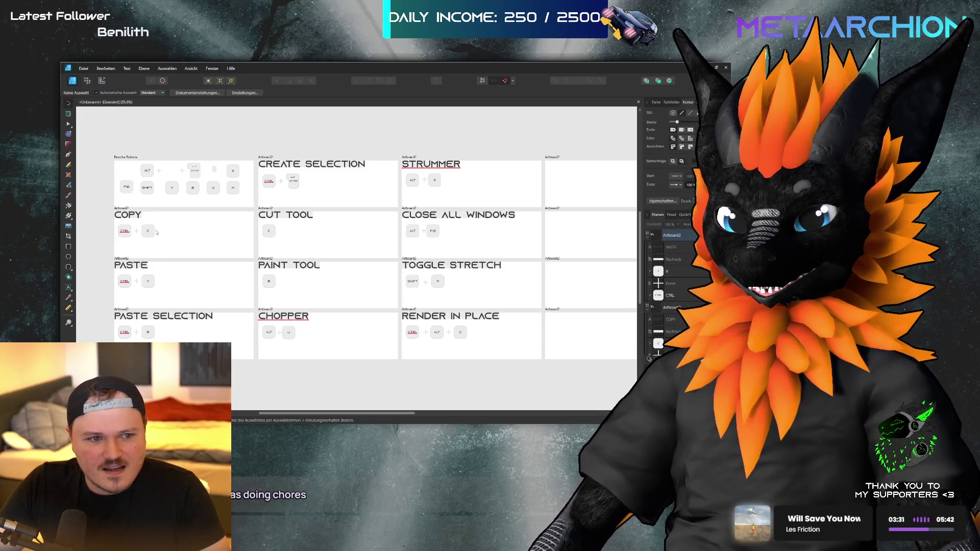
key("alt")
scroll(103, 245, "up", 5)
scroll(235, 180, "down", 4)
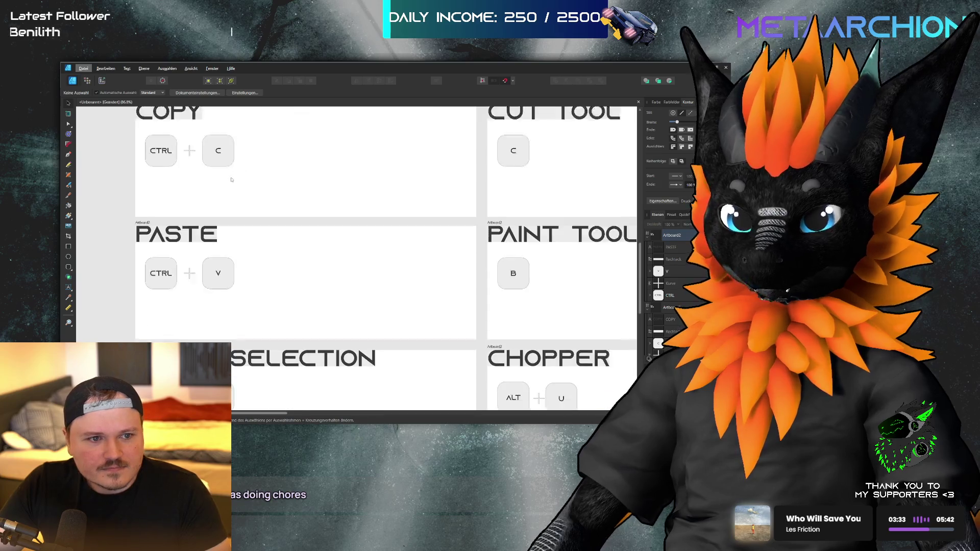
scroll(235, 180, "right", 2)
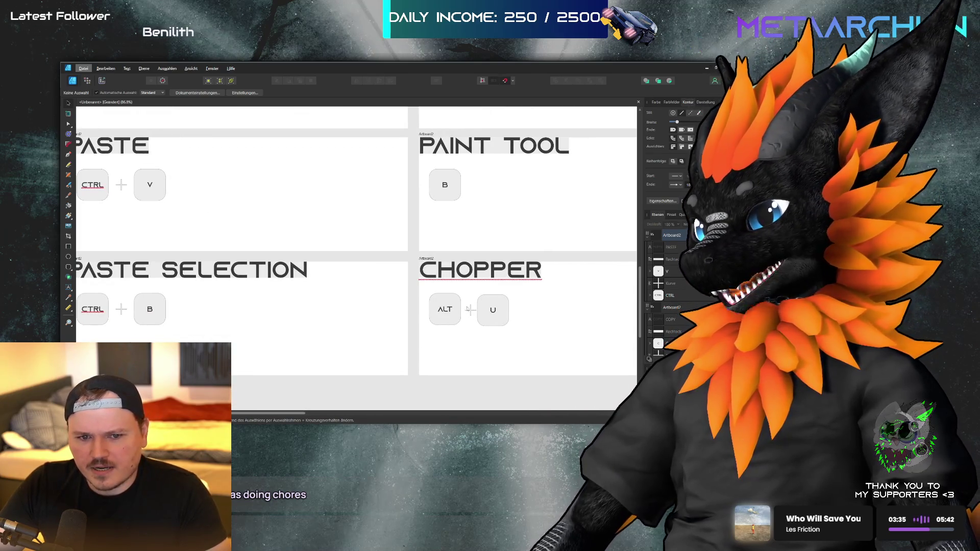
left_click(467, 309)
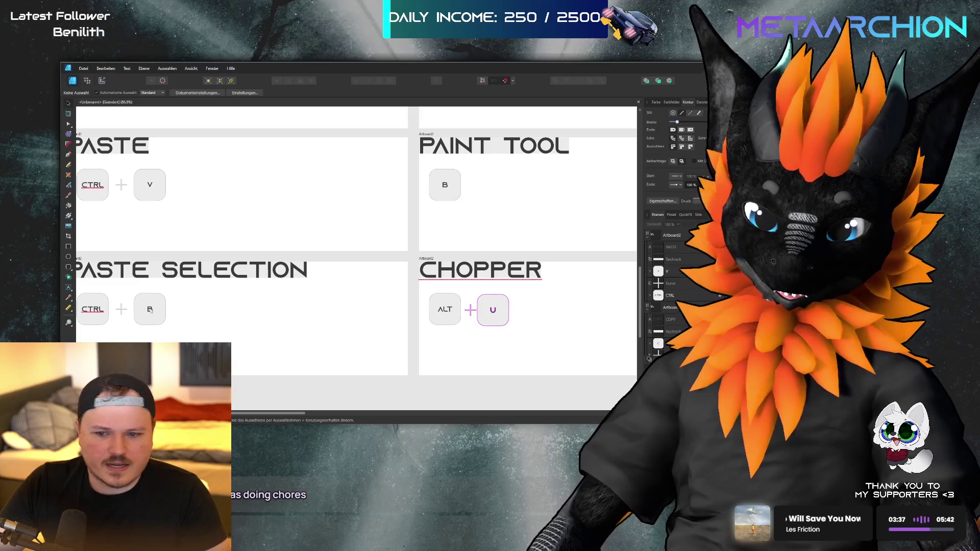
scroll(399, 257, "left", 1)
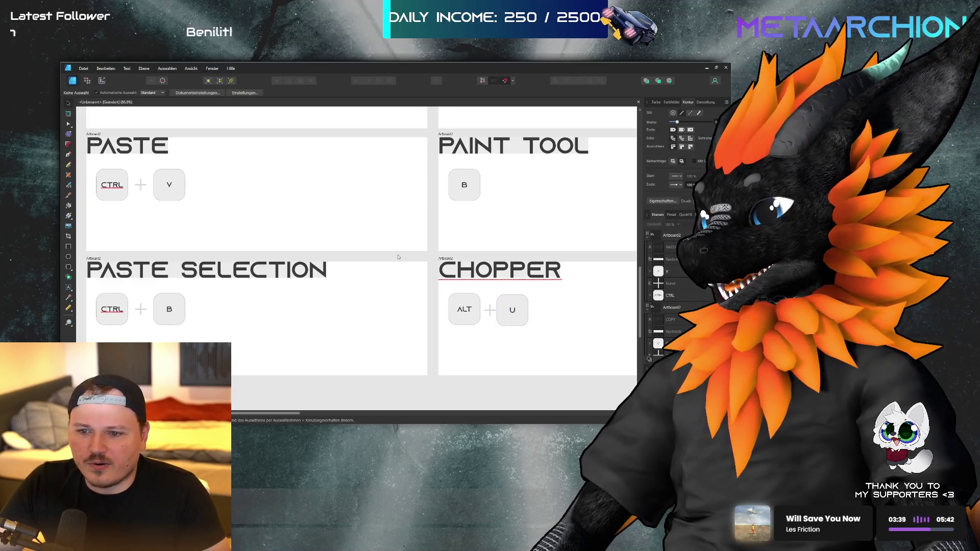
scroll(398, 257, "down", 2)
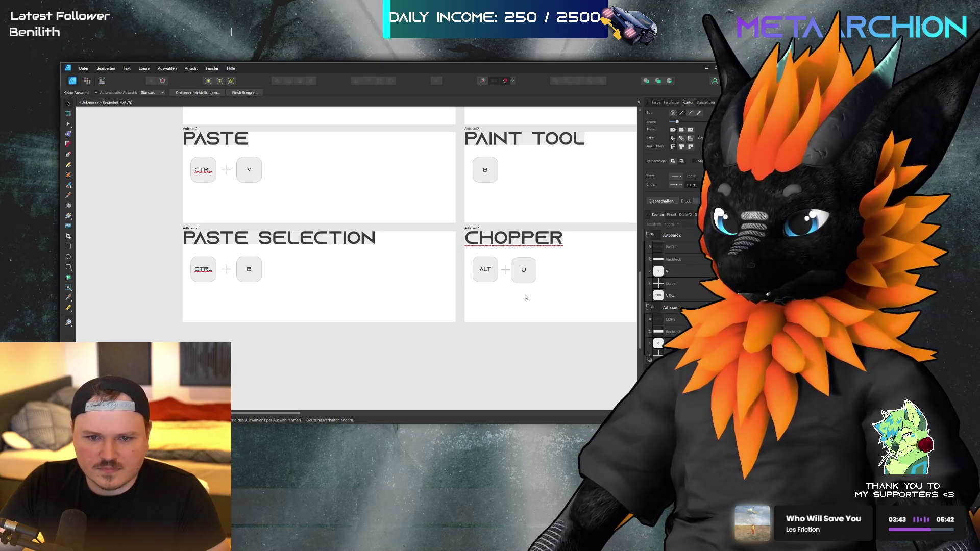
mouse_move(519, 271)
left_mouse_down()
mouse_move(527, 279)
mouse_move(268, 324)
mouse_move(247, 299)
mouse_move(526, 269)
left_mouse_up()
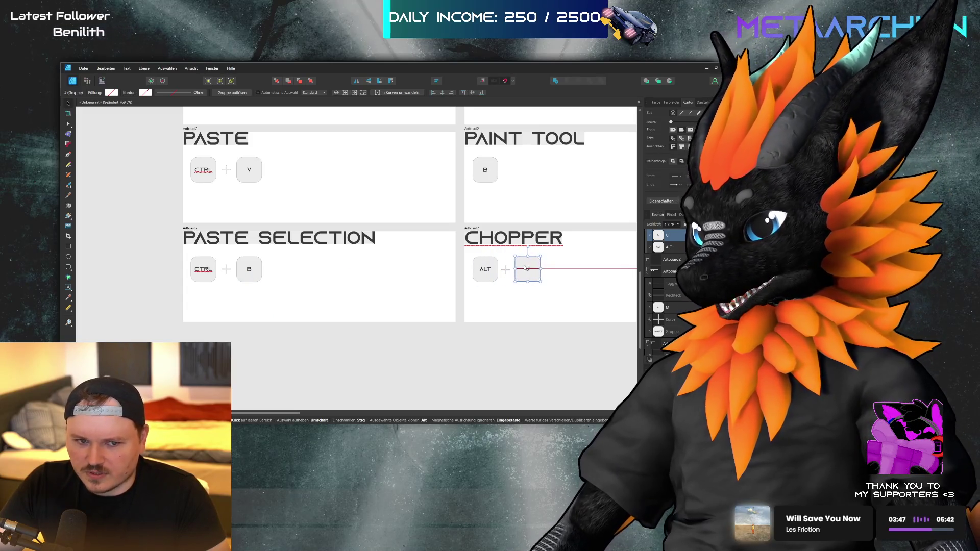
left_click(533, 298)
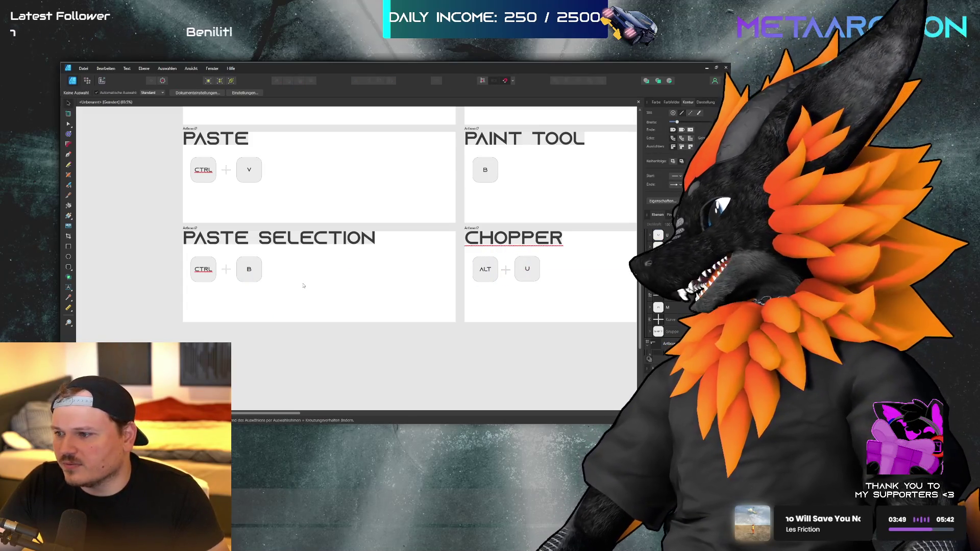
scroll(303, 288, "up", 6)
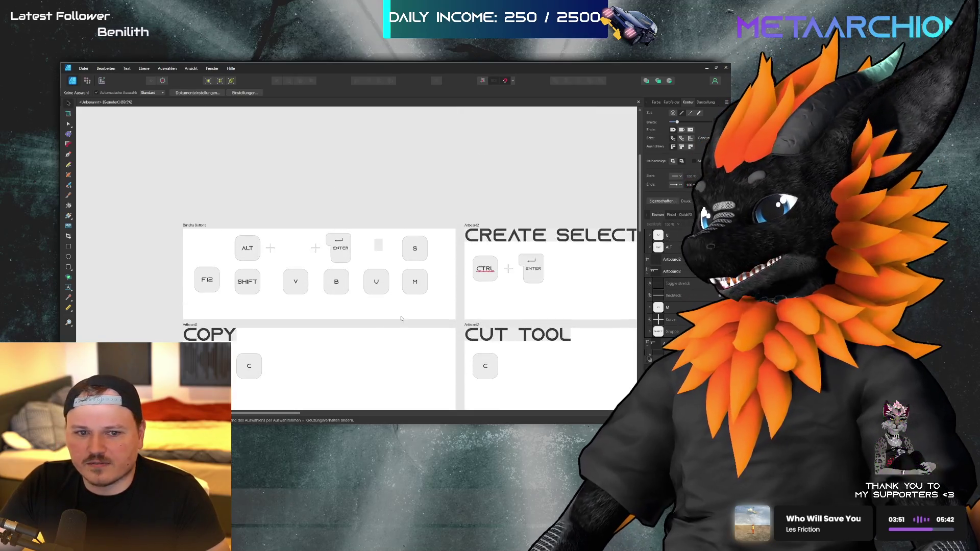
- Place a copy of the grey spacer bar on the COPY card, stretched between CTRL and C
left_click(378, 245)
mouse_move(378, 245)
left_mouse_down()
mouse_move(280, 368)
mouse_move(272, 348)
mouse_move(304, 389)
left_mouse_up()
scroll(303, 389, "down", 2)
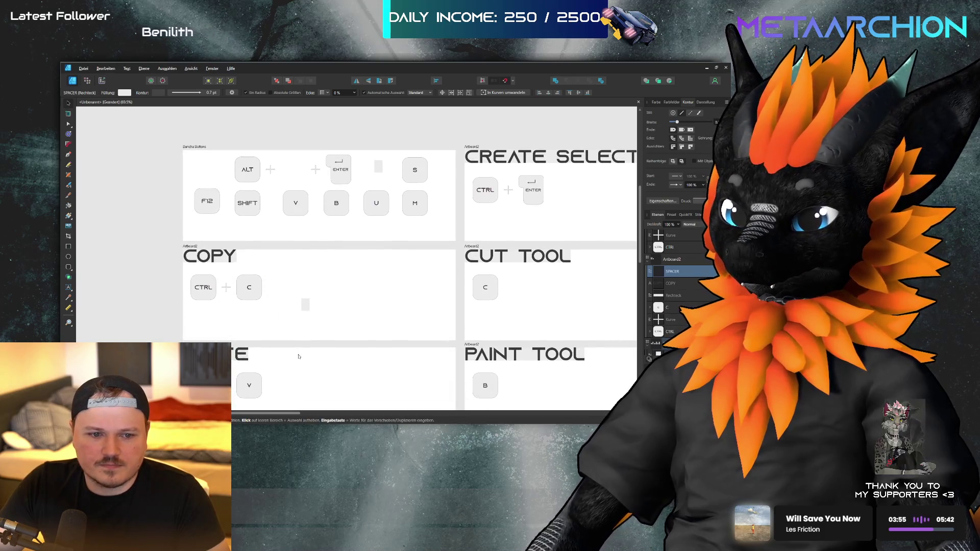
mouse_move(308, 311)
left_mouse_down()
mouse_move(225, 304)
mouse_move(224, 320)
mouse_move(220, 297)
mouse_move(271, 266)
left_mouse_up()
scroll(212, 301, "up", 5)
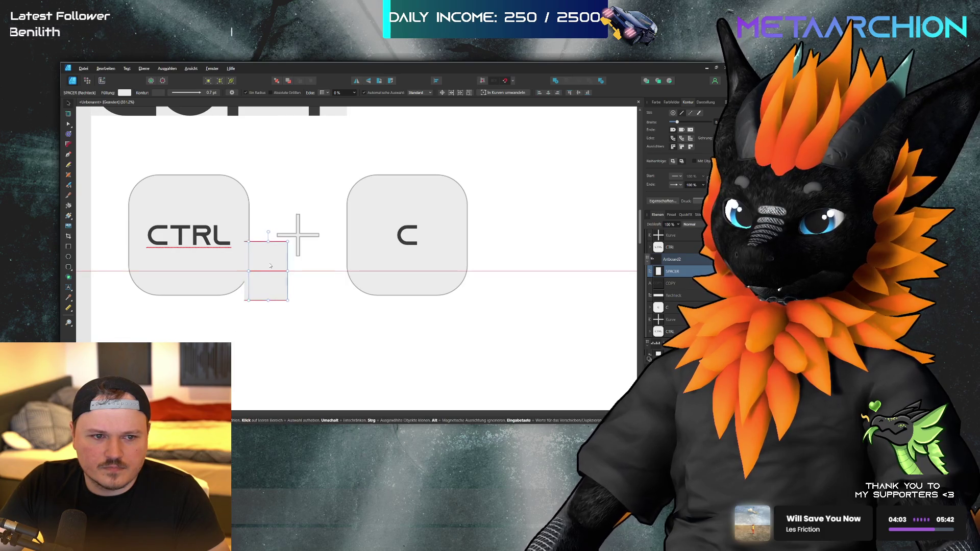
mouse_move(270, 266)
left_mouse_down()
mouse_move(277, 239)
mouse_move(303, 231)
mouse_move(153, 231)
mouse_move(347, 225)
mouse_move(273, 230)
mouse_move(344, 234)
left_mouse_up()
- Bring a spacer bar down and place it between CTRL and B on PASTE SELECTION
scroll(275, 213, "down", 6)
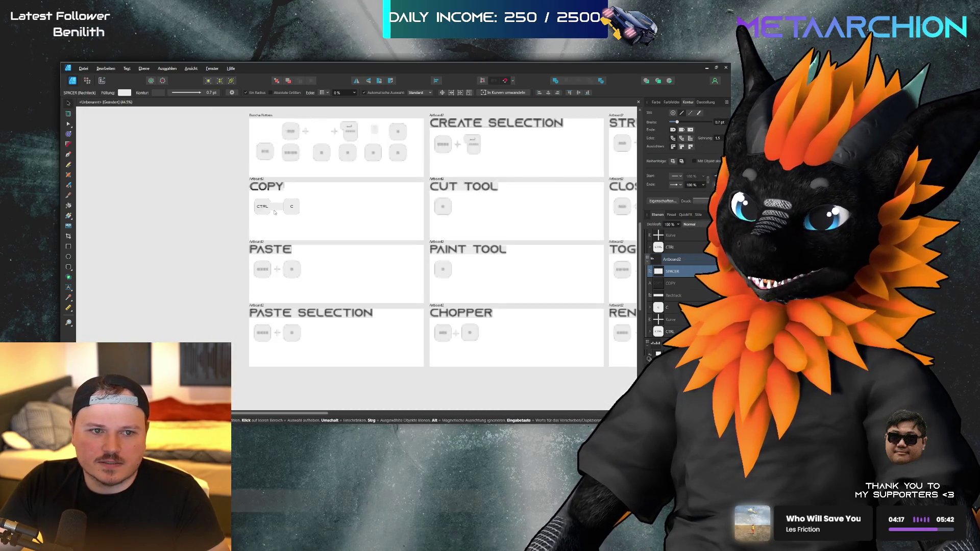
left_click_drag(275, 212, 278, 335)
left_click(352, 341)
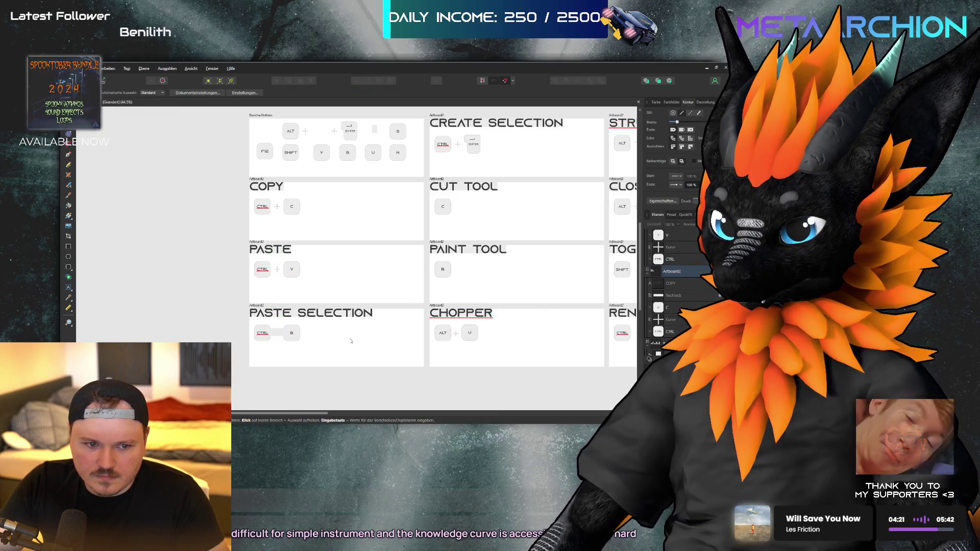
left_click(273, 335)
scroll(265, 327, "up", 4)
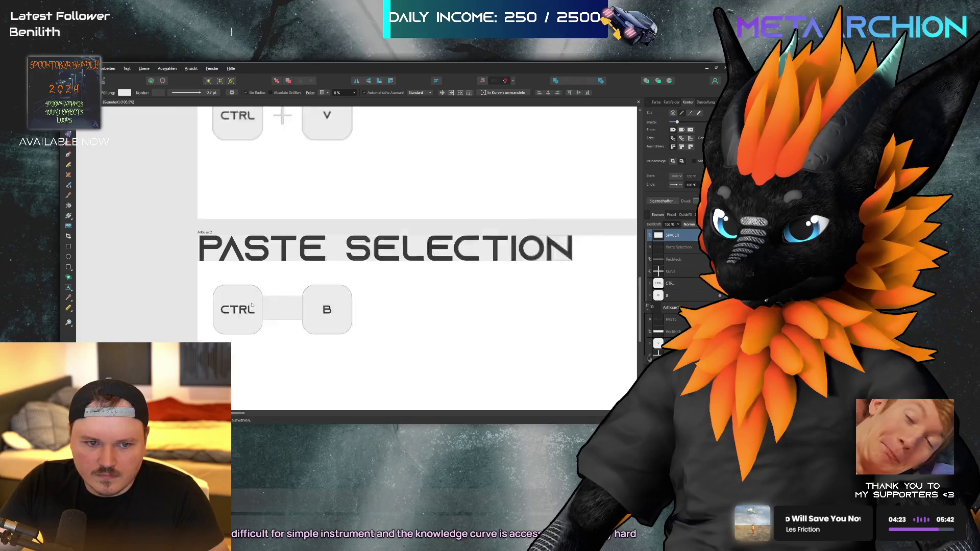
scroll(252, 305, "down", 4)
- Put a spacer bar between the ALT and U keys on CHOPPER and stretch it toward U
left_click_drag(437, 309, 438, 308)
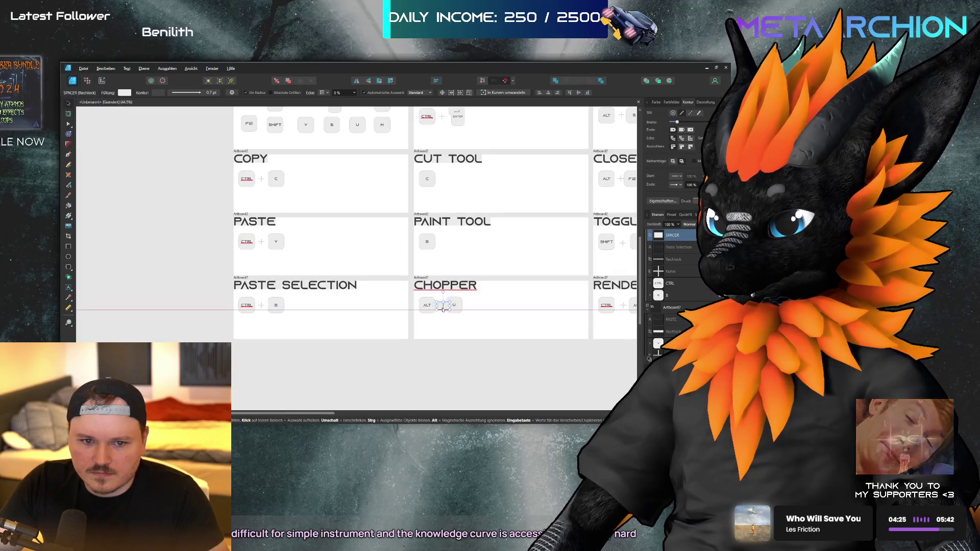
scroll(440, 317, "up", 10)
left_click_drag(367, 198, 401, 195)
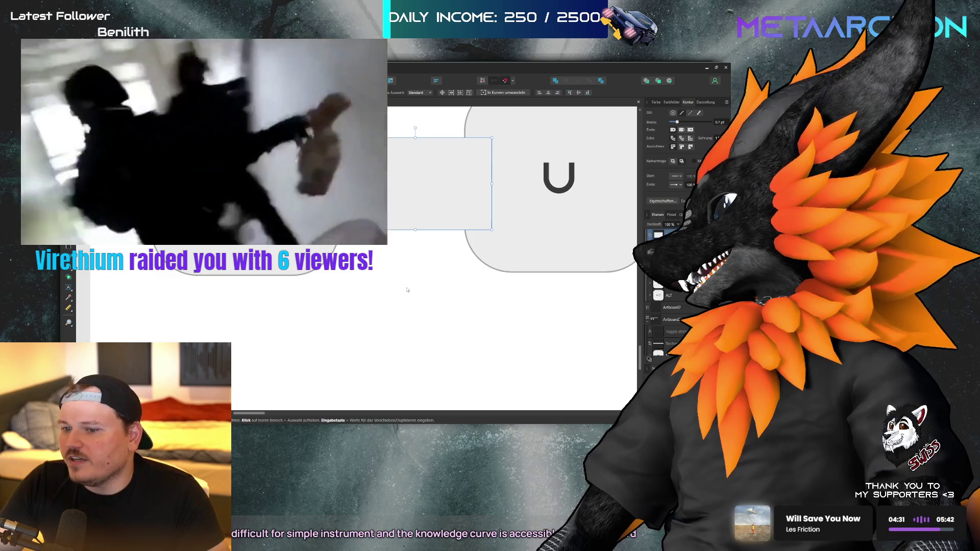
scroll(407, 284, "down", 2)
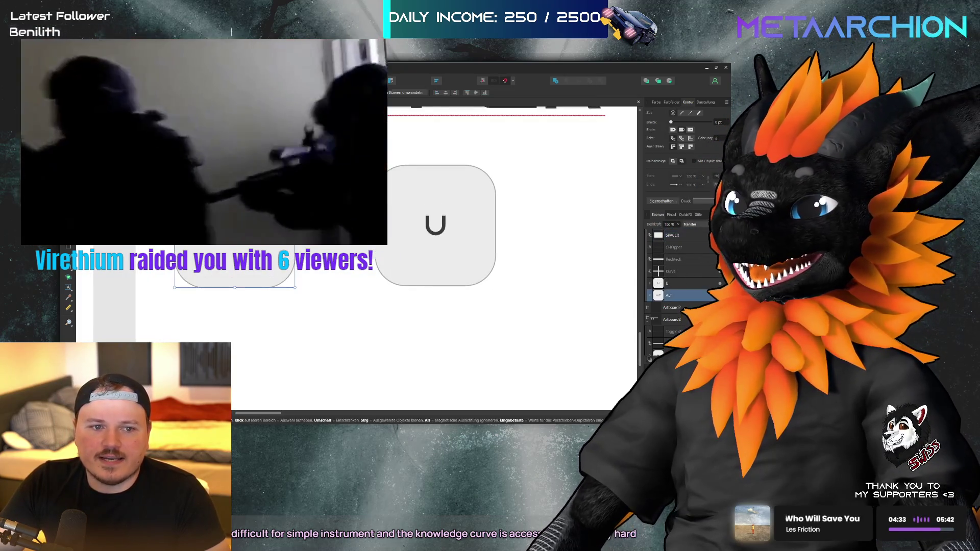
left_click_drag(352, 220, 357, 224)
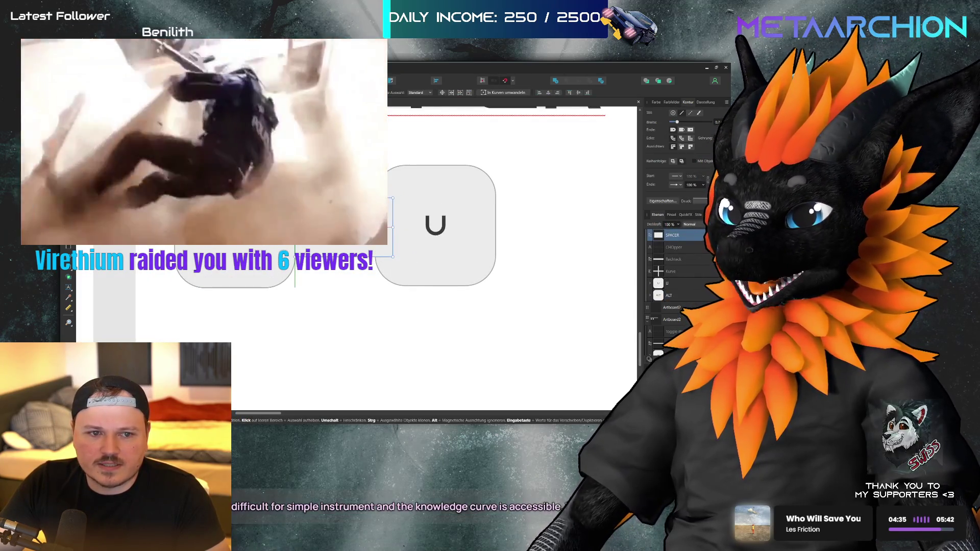
key("Escape")
- Refine the size of the ALT–U spacer bar and check the CTRL key group's alignment
scroll(469, 230, "up", 1)
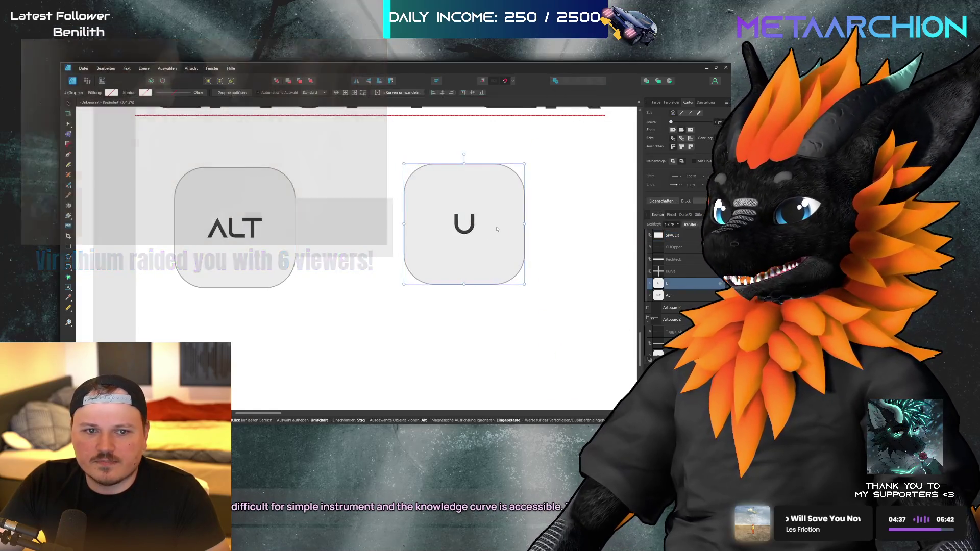
left_click(356, 255)
scroll(356, 296, "up", 1)
scroll(356, 296, "down", 5)
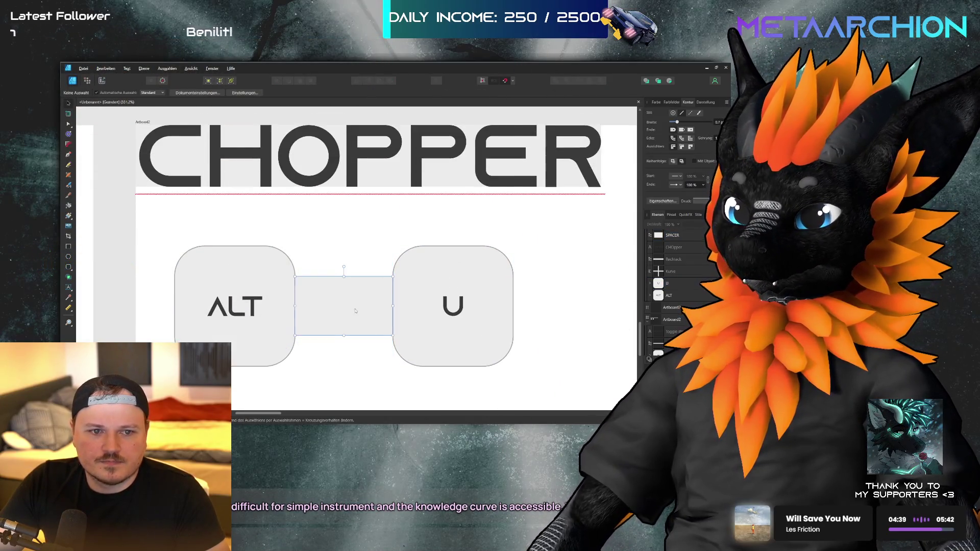
left_click_drag(344, 286, 356, 194)
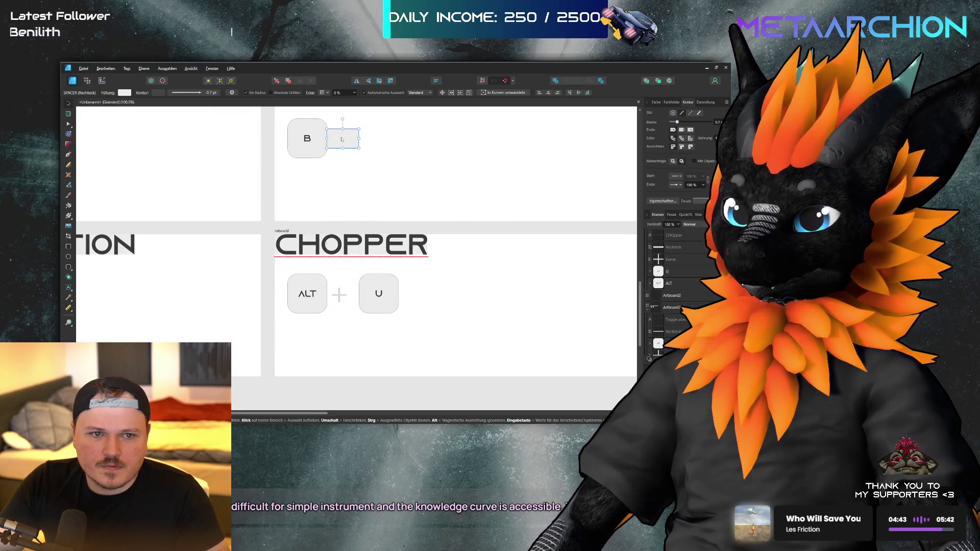
scroll(320, 169, "up", 5)
scroll(341, 283, "down", 2)
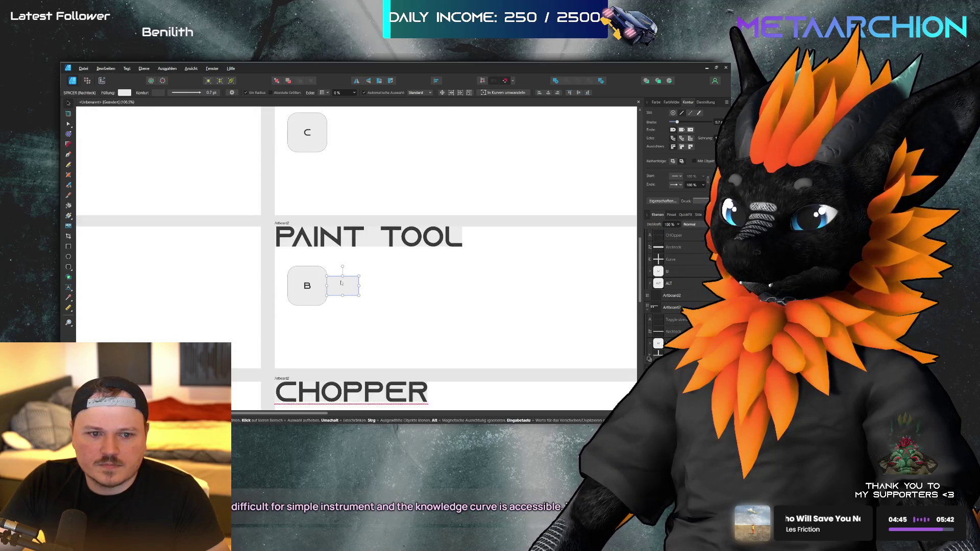
mouse_move(342, 289)
left_mouse_down()
mouse_move(337, 113)
mouse_move(359, 161)
mouse_move(354, 249)
mouse_move(343, 184)
mouse_move(327, 172)
mouse_move(354, 174)
left_mouse_up()
scroll(341, 183, "up", 5)
left_click(244, 167)
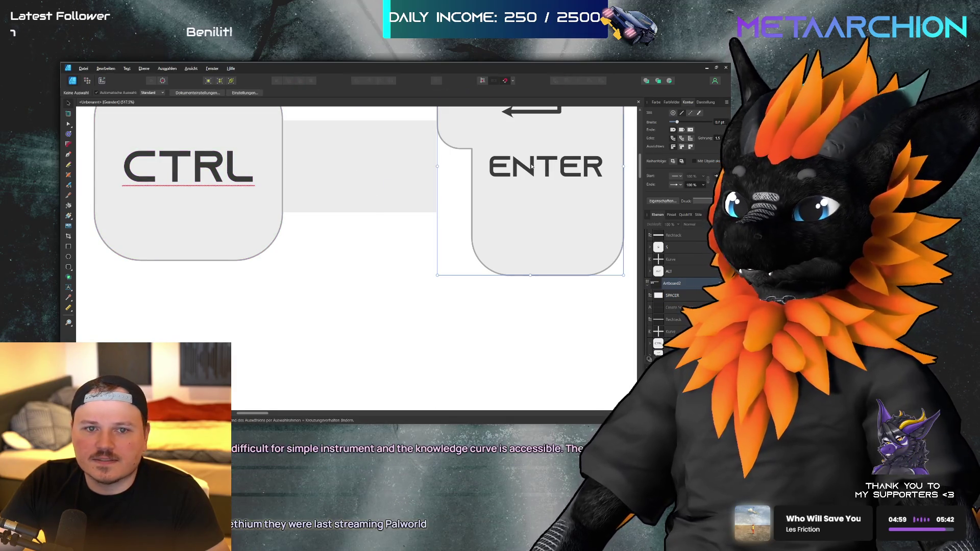
- Check the ENTER key alignment, then select the spacer bar on the STRUMMER card
left_click(515, 187)
left_click(331, 241)
scroll(382, 210, "down", 7)
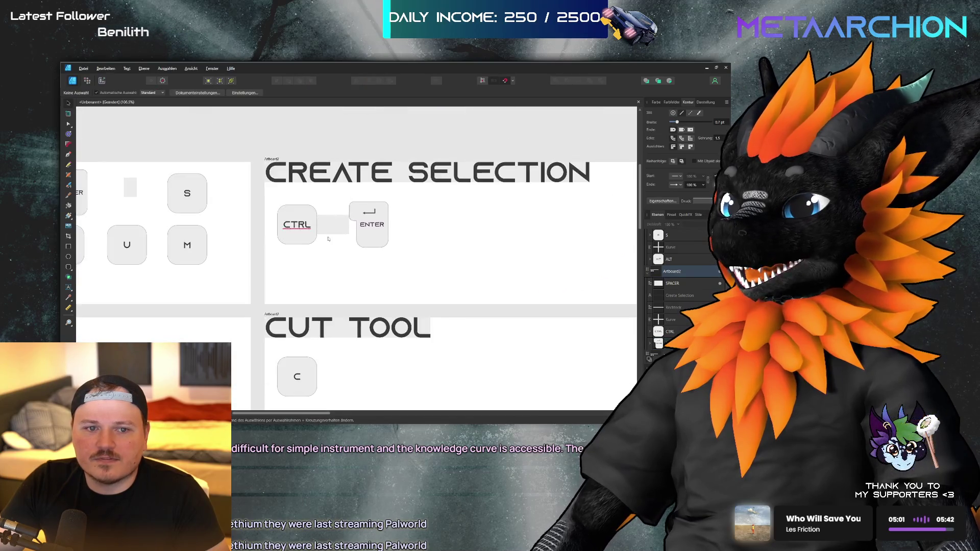
scroll(445, 156, "down", 2)
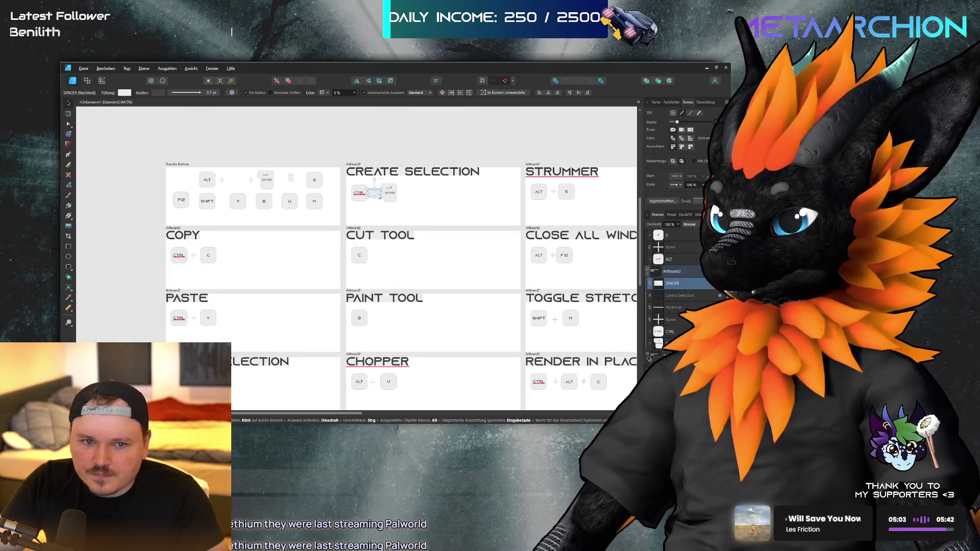
left_click(555, 191)
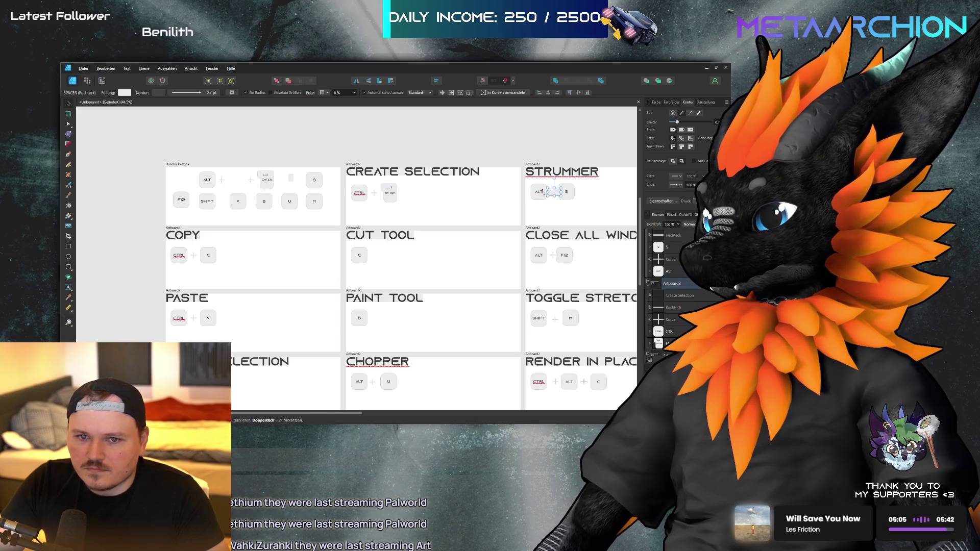
left_click(541, 193)
left_click(553, 193)
- Move the S key against the STRUMMER spacer, then drag a spacer between ALT and F12
scroll(553, 193, "up", 7)
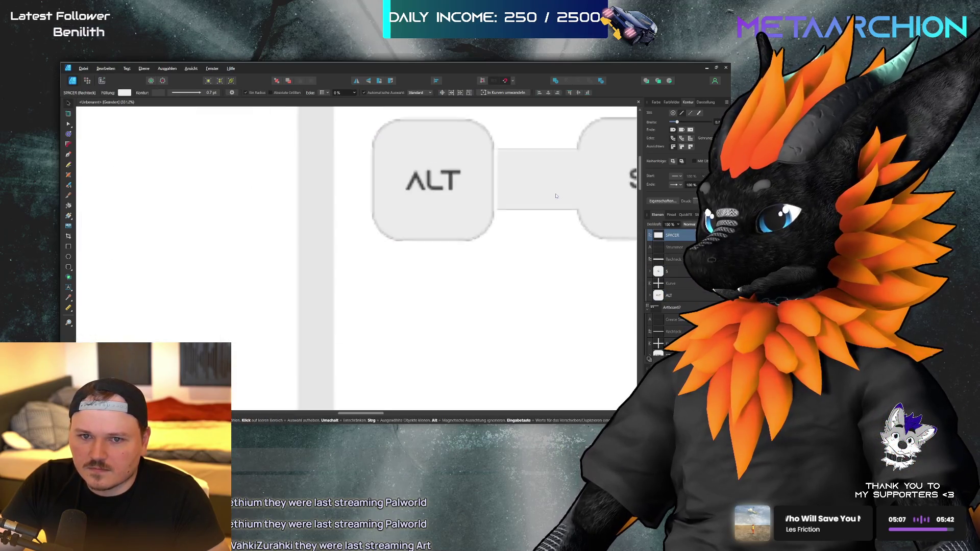
scroll(458, 189, "right", 4)
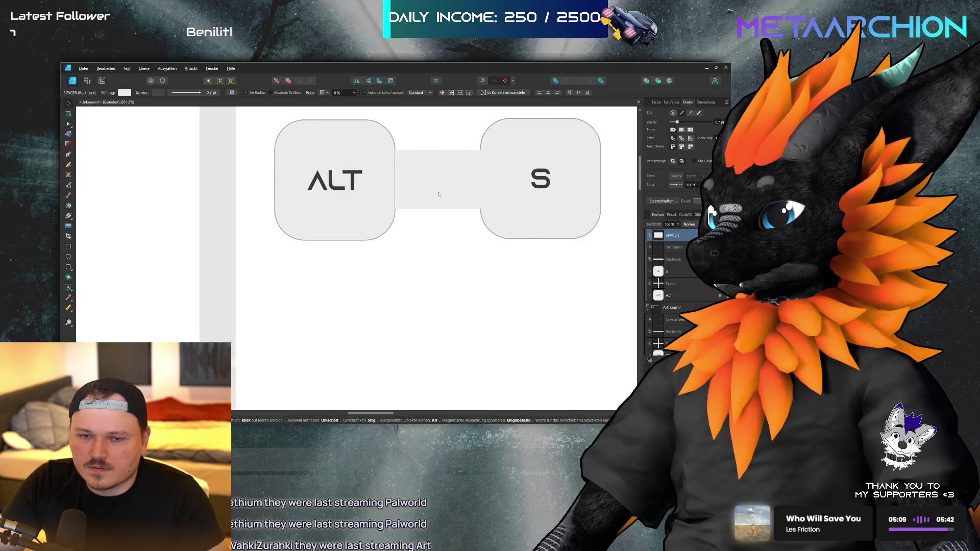
left_click_drag(457, 189, 470, 190)
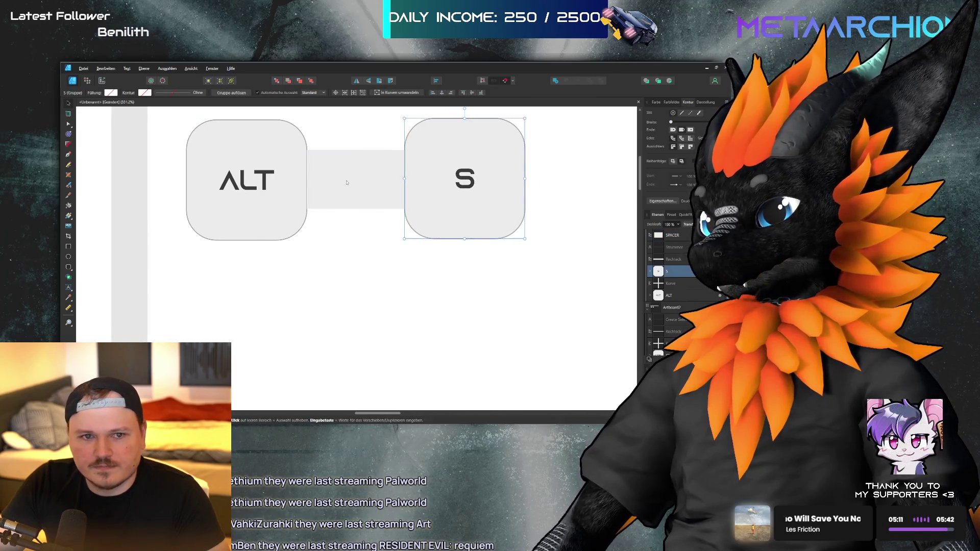
scroll(353, 187, "down", 7)
mouse_move(353, 184)
left_mouse_down()
mouse_move(353, 284)
mouse_move(376, 283)
mouse_move(352, 284)
mouse_move(353, 380)
mouse_move(376, 381)
left_mouse_up()
- Move the SHIFT–M spacer onto RENDER IN PLACE, first between CTRL and ALT, then ALT and C
scroll(376, 357, "down", 5)
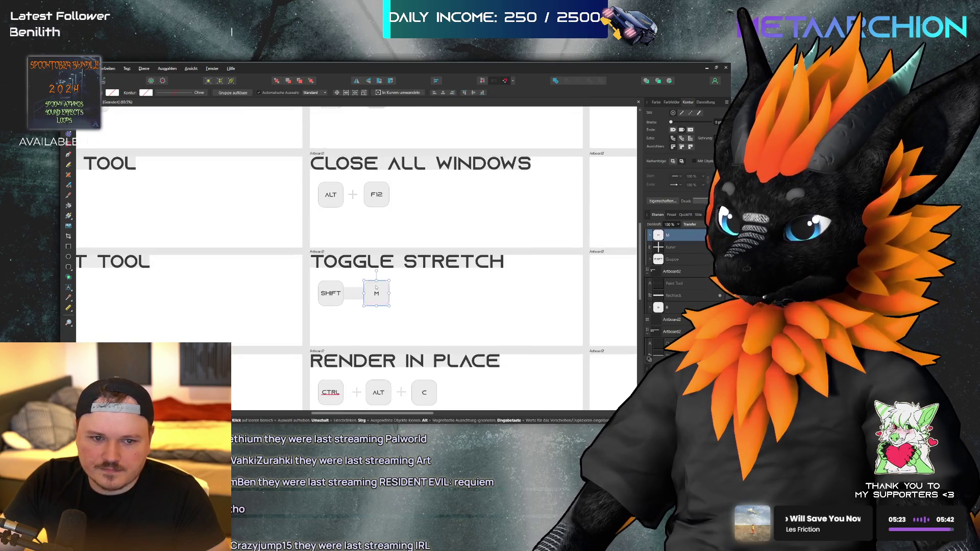
left_click(355, 255)
left_click_drag(354, 255, 356, 354)
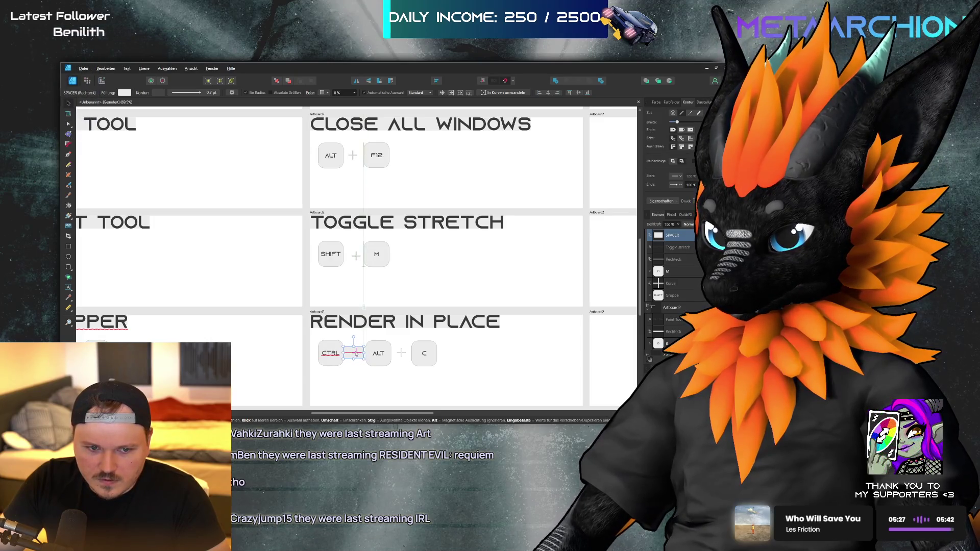
left_click(383, 357)
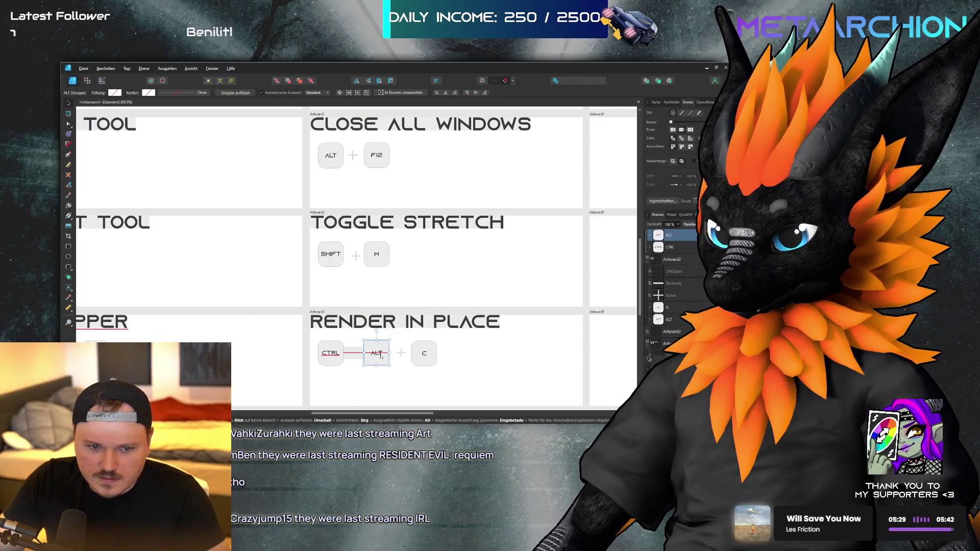
left_click(353, 356)
left_click_drag(353, 357, 426, 354)
- Pull the spacer out of Render in Place and drop it between ALT and ENTER on Punch Buttons
left_click(424, 356)
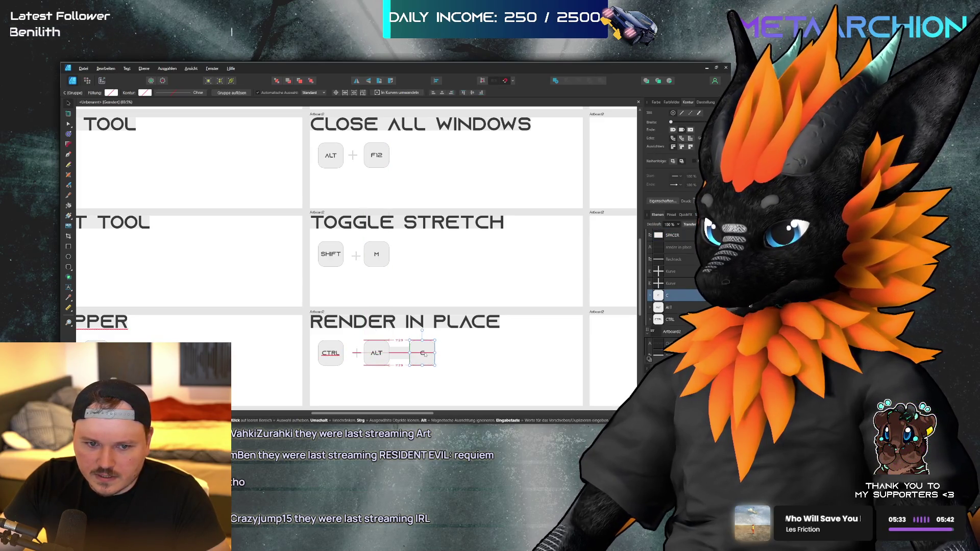
left_click(399, 353)
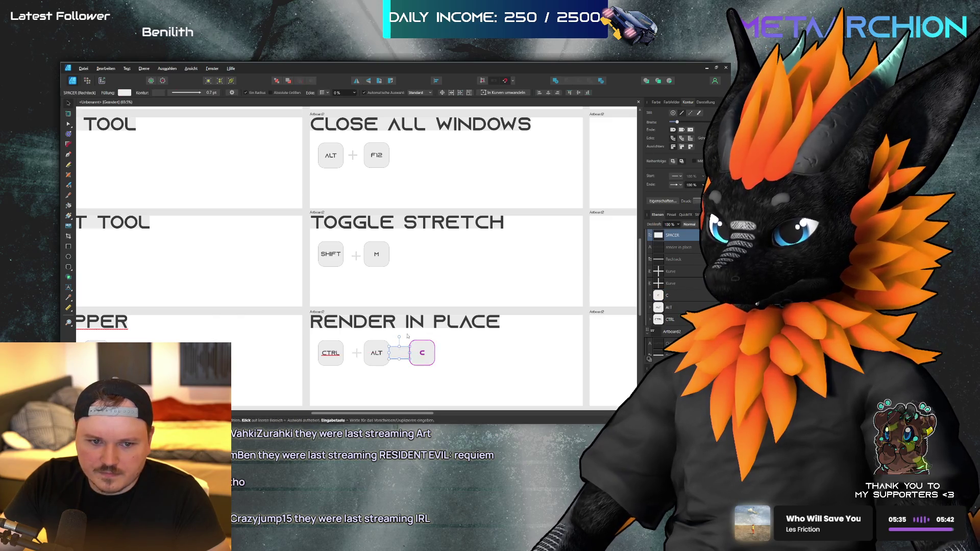
scroll(396, 341, "down", 3)
mouse_move(396, 242)
left_mouse_down()
mouse_move(325, 319)
mouse_move(263, 280)
mouse_move(80, 262)
left_mouse_up()
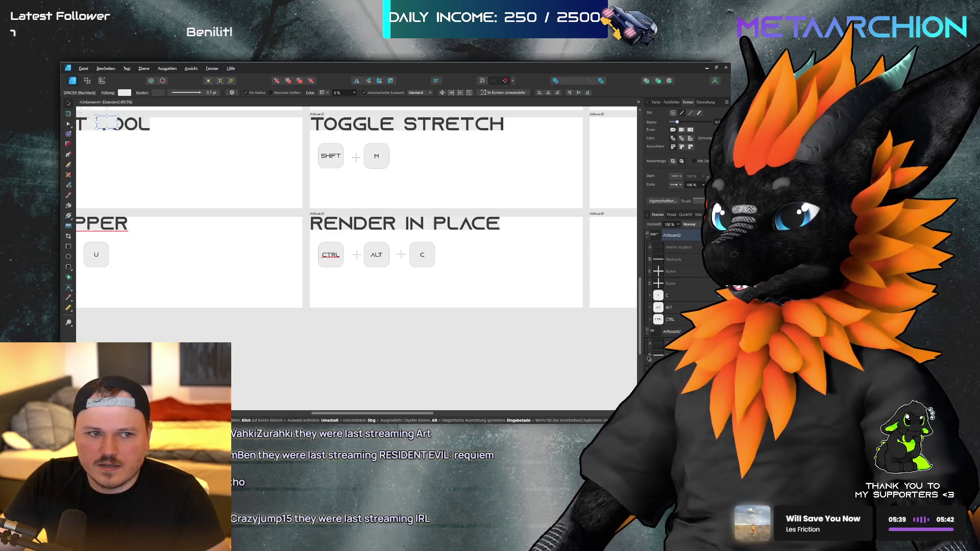
left_click_drag(61, 65, 185, 266)
scroll(277, 344, "down", 4)
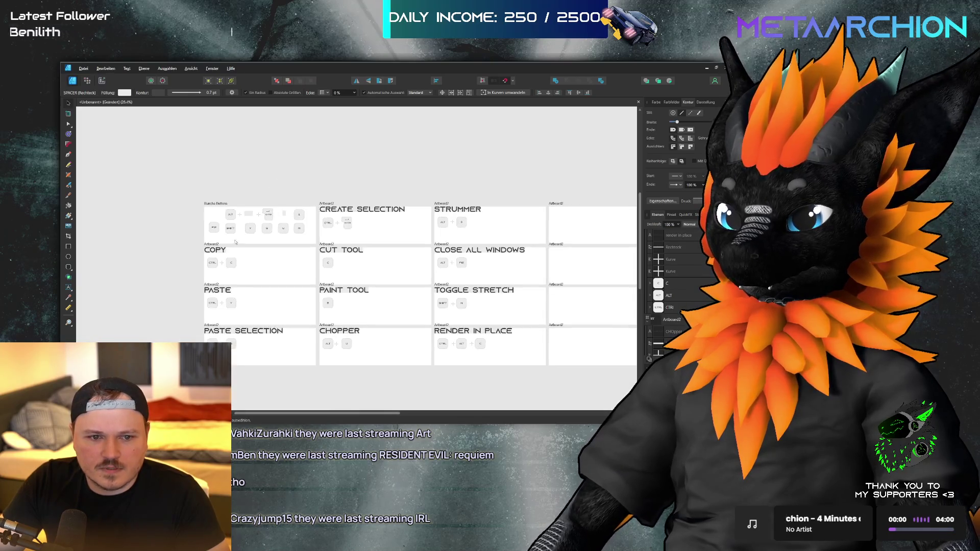
left_click(364, 358)
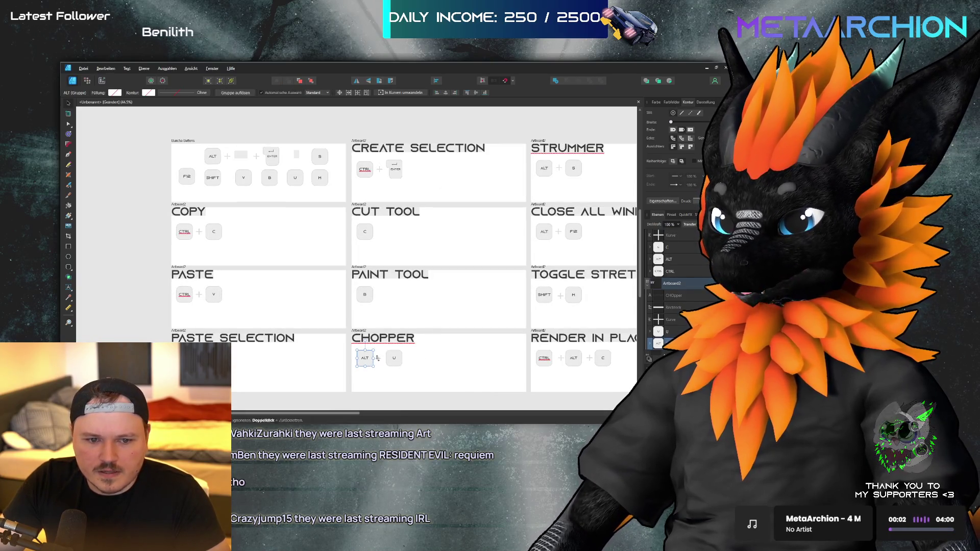
left_click(378, 358, "shift")
left_click(394, 358, "shift")
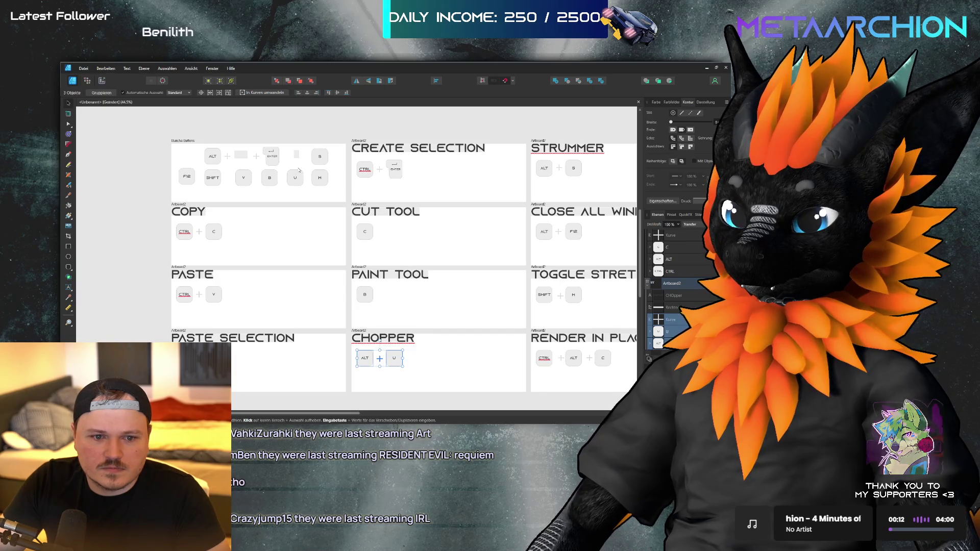
left_click(395, 173)
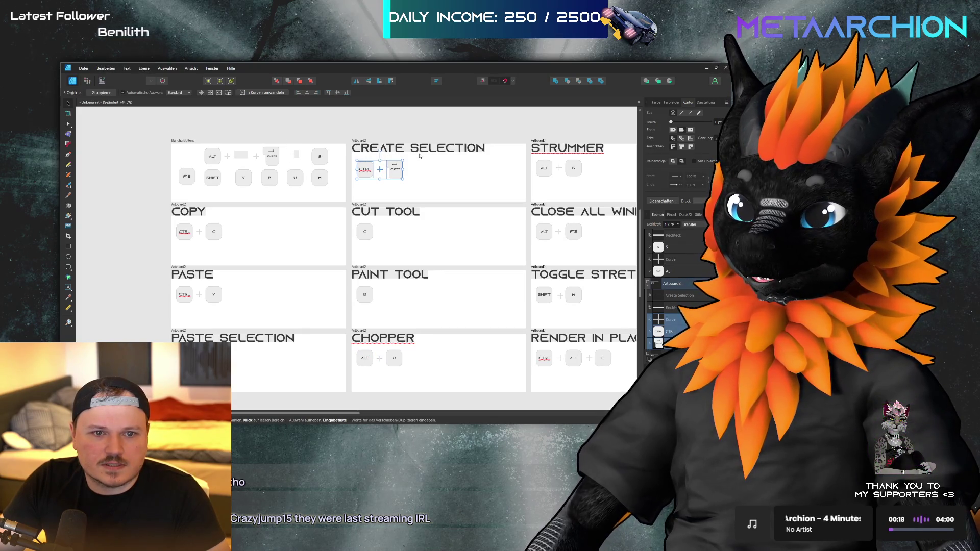
scroll(420, 156, "right", 3)
left_click_drag(531, 158, 481, 179)
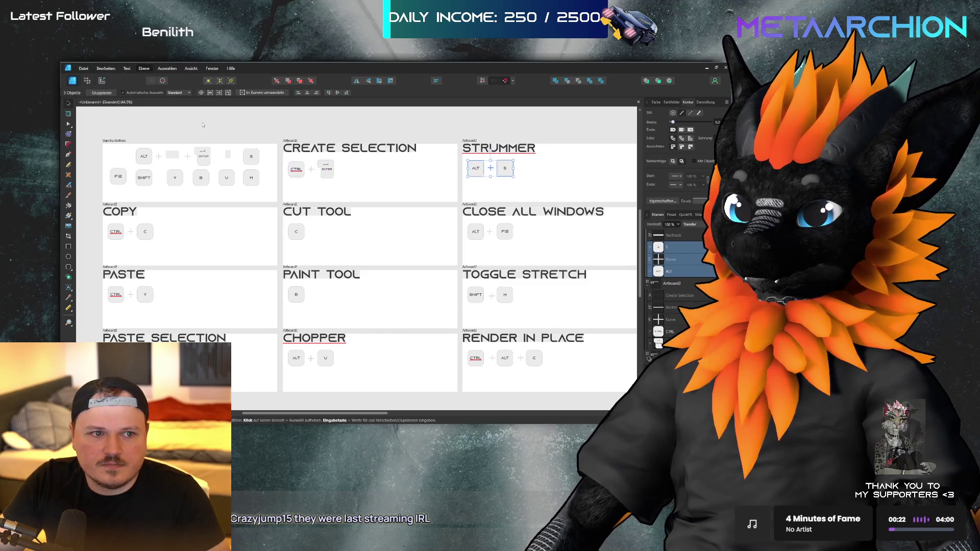
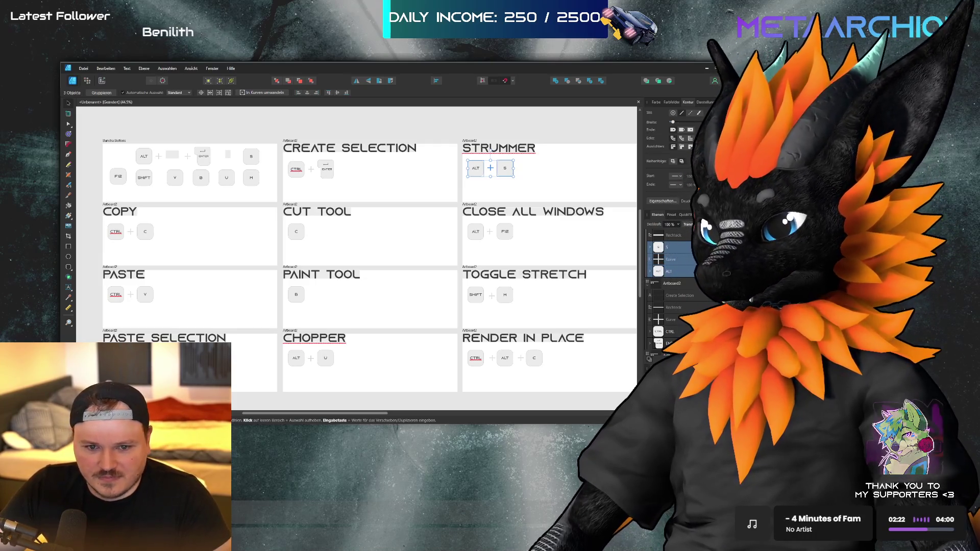
- Inspect the key-cap groups for Toggle Stretch, Close All Windows, Strummer and Render in Place
left_click(492, 295)
left_click(505, 295, "shift")
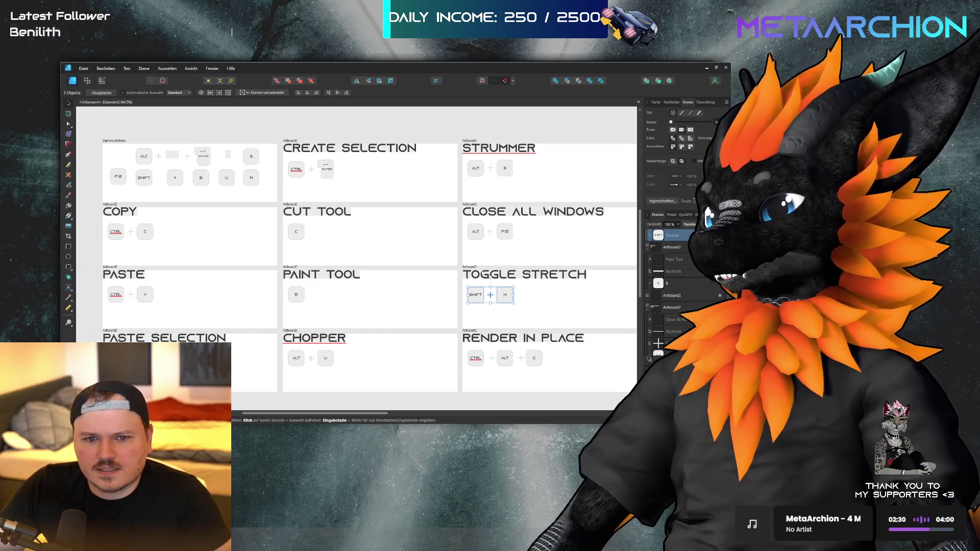
left_click(508, 232)
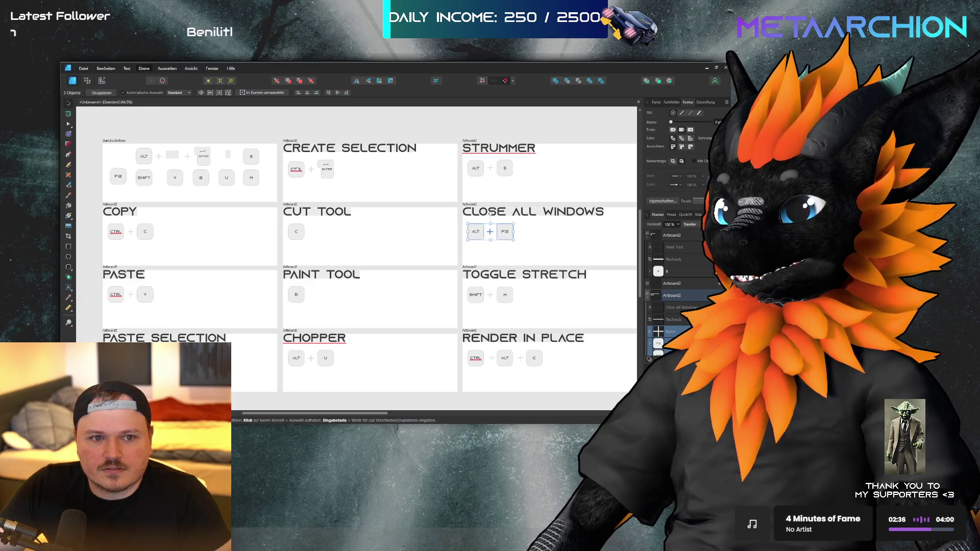
left_click(491, 169)
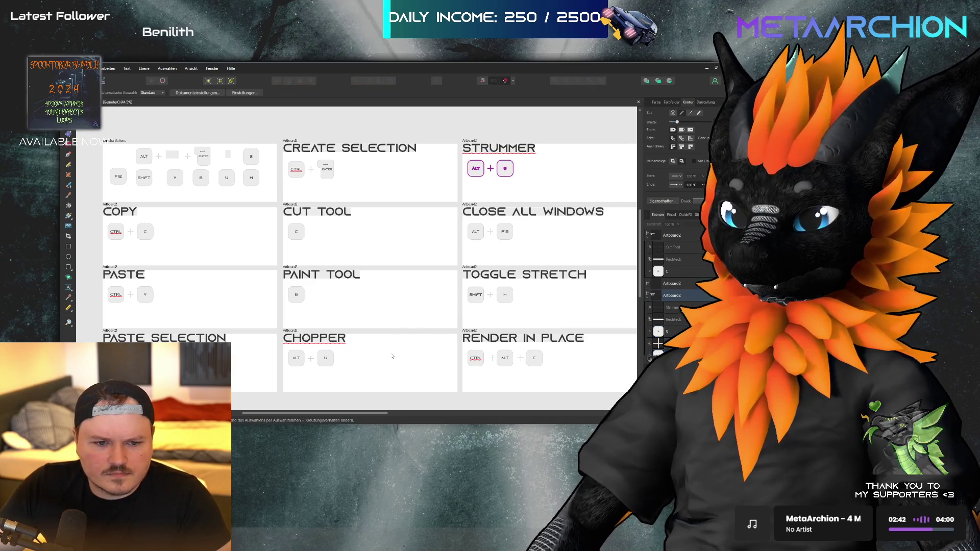
left_click_drag(457, 379, 582, 335)
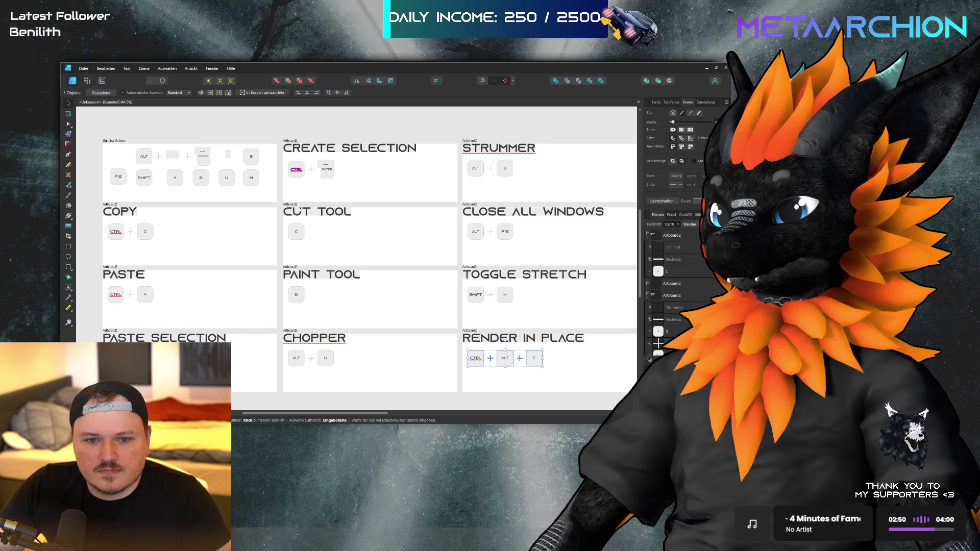
key("Escape")
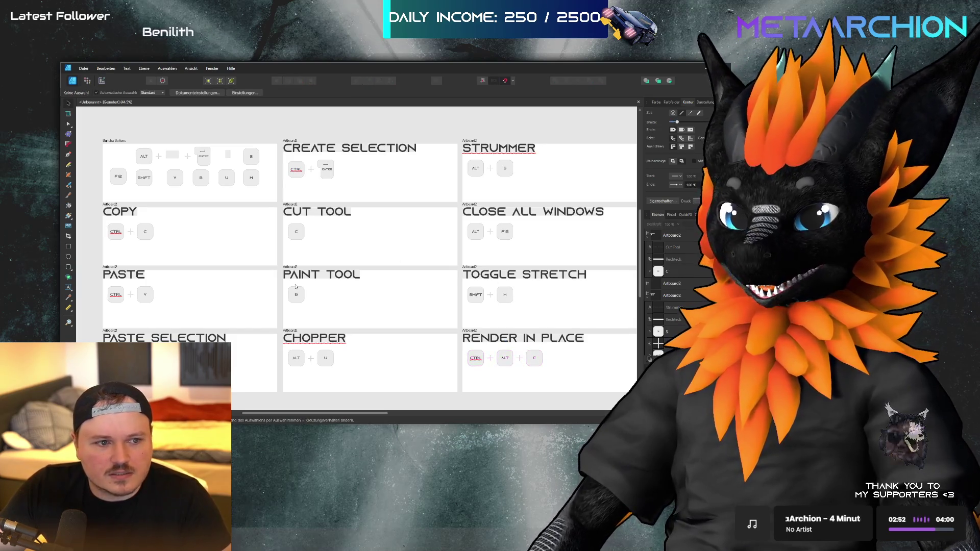
- Pan across the artboard grid, briefly select the Cut Tool artboard, then clear the selection
scroll(428, 290, "down", 1)
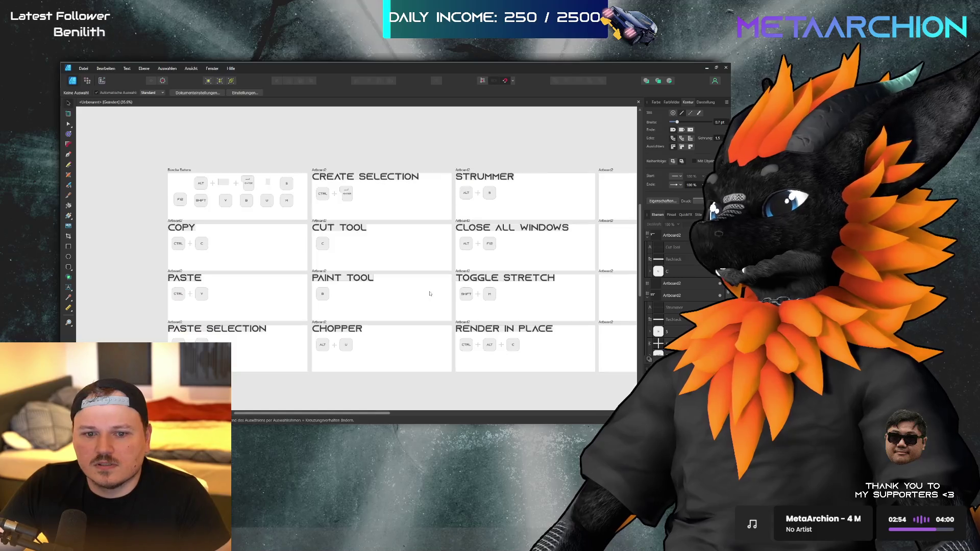
scroll(278, 315, "up", 1)
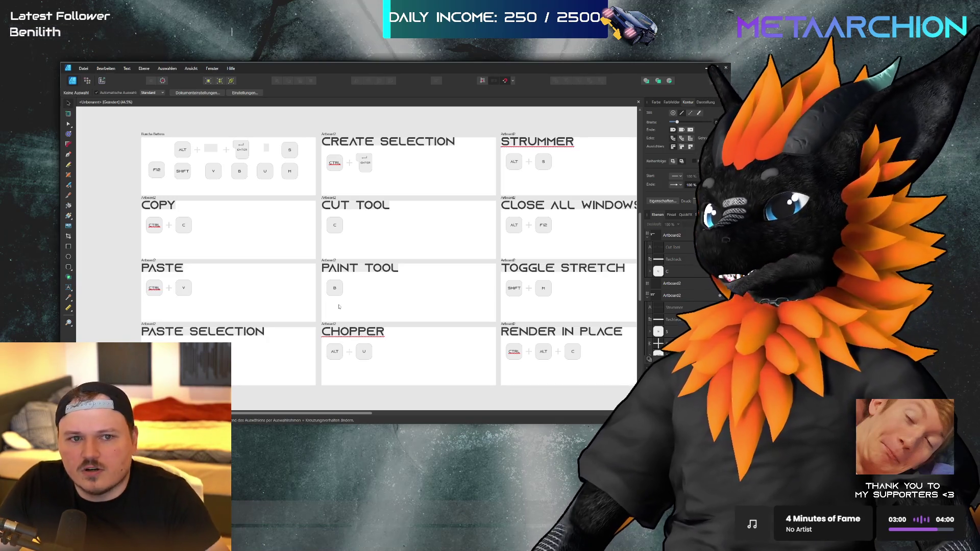
scroll(350, 316, "right", 2)
scroll(351, 318, "right", 5)
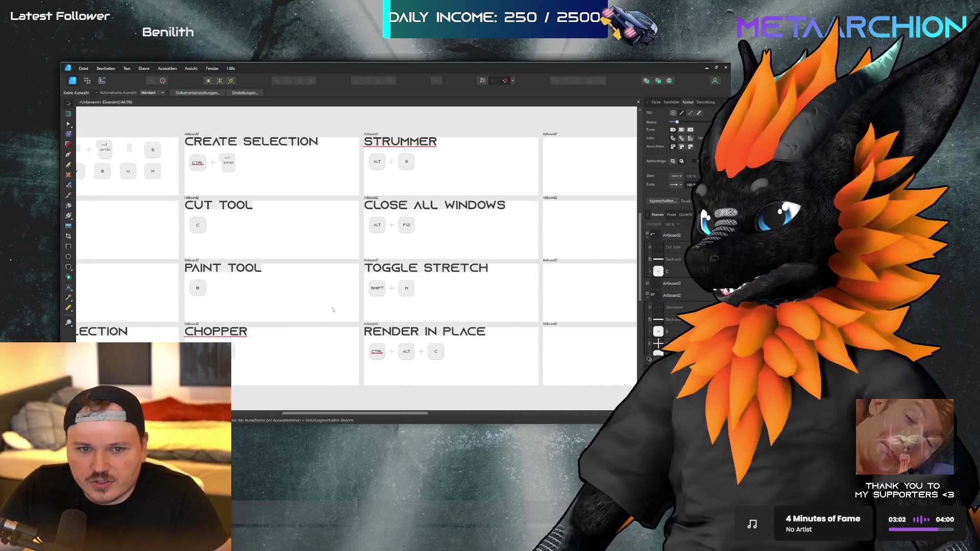
scroll(526, 285, "left", 3)
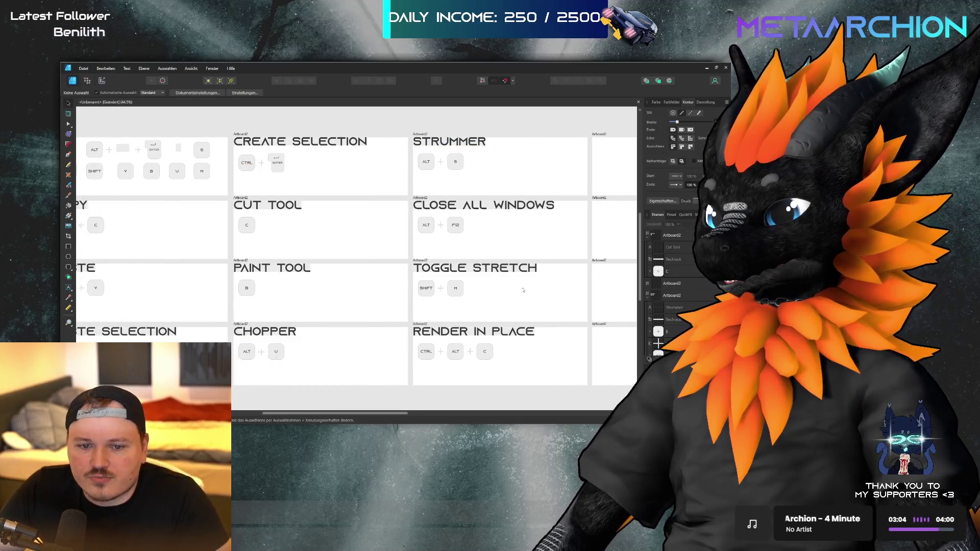
scroll(408, 291, "down", 2)
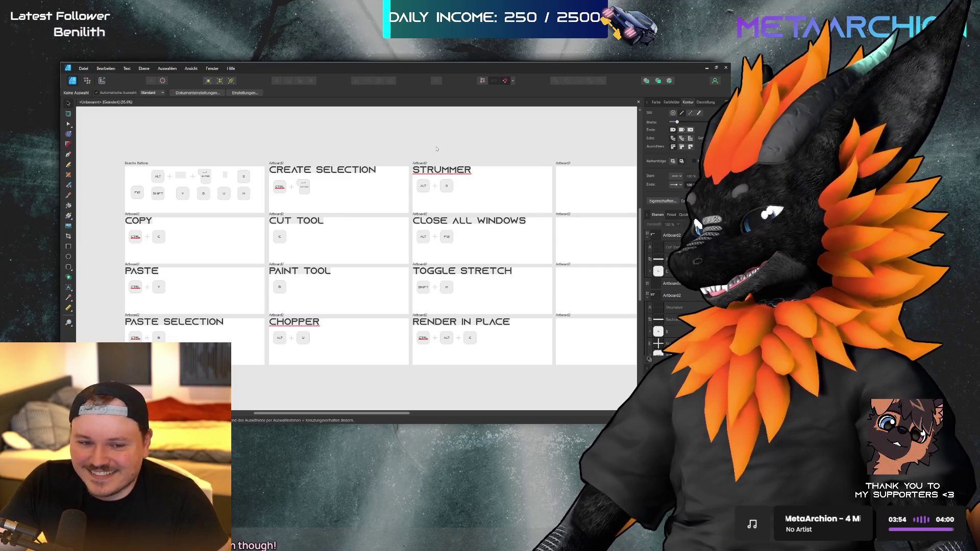
scroll(436, 142, "down", 1)
scroll(304, 174, "down", 1)
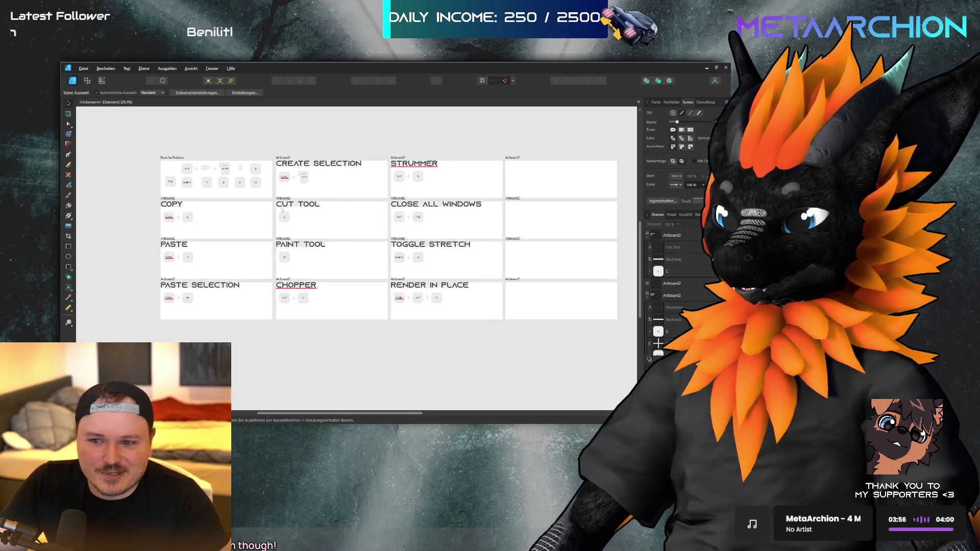
scroll(225, 183, "up", 1)
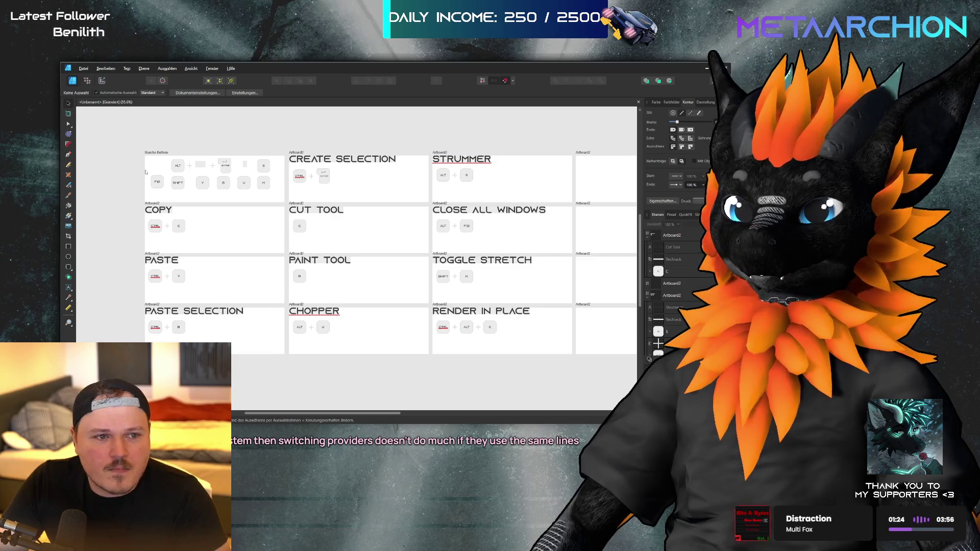
scroll(102, 213, "up", 2)
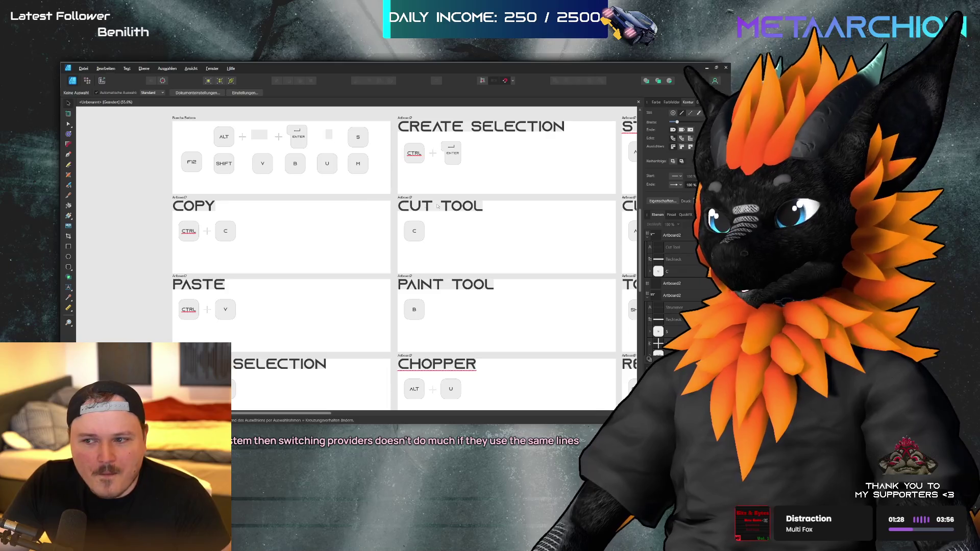
scroll(401, 182, "down", 1)
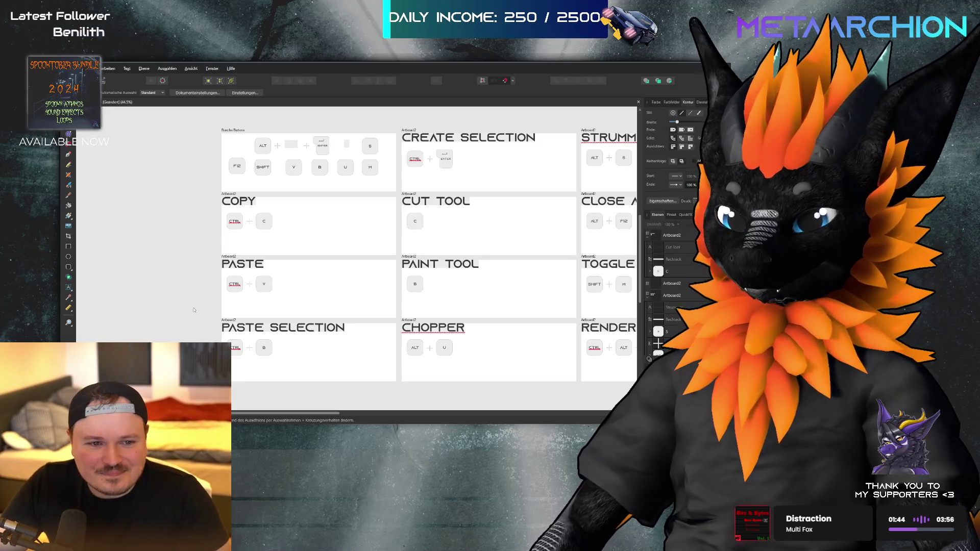
scroll(194, 310, "right", 1)
scroll(194, 309, "right", 5)
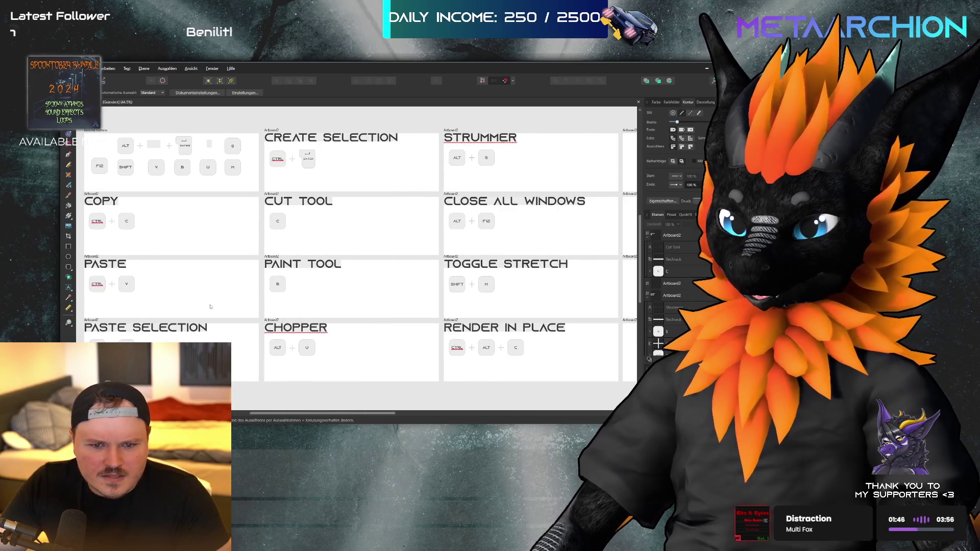
scroll(215, 308, "right", 5)
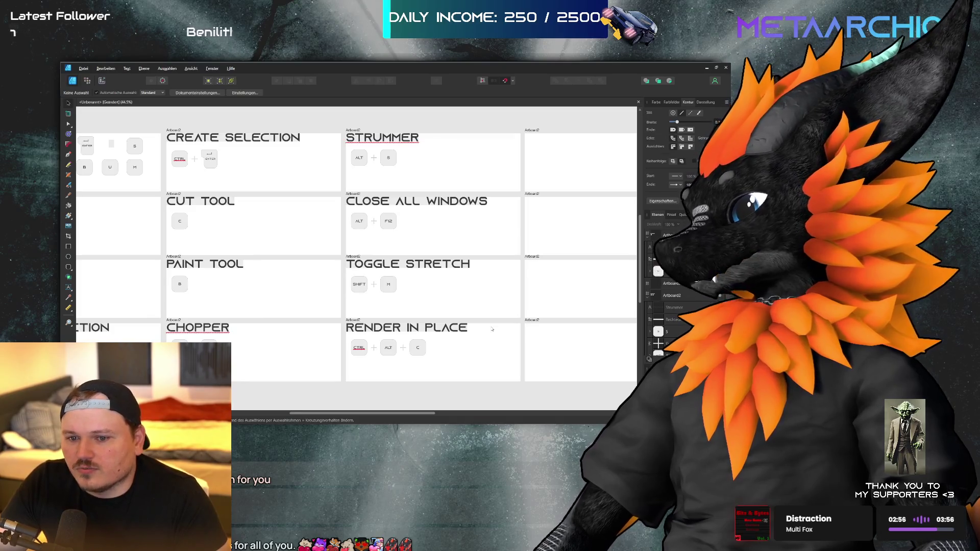
scroll(492, 329, "down", 2)
left_click(683, 236)
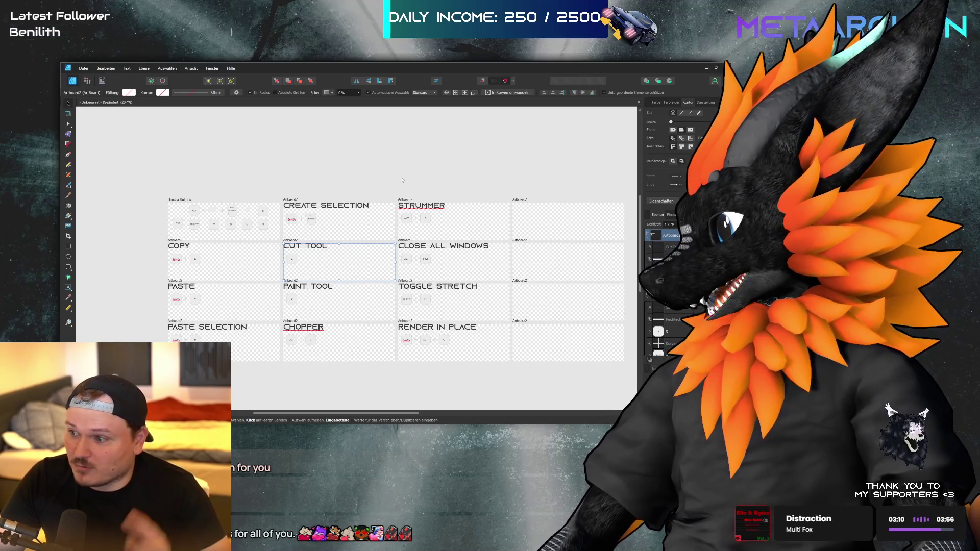
left_click(376, 182)
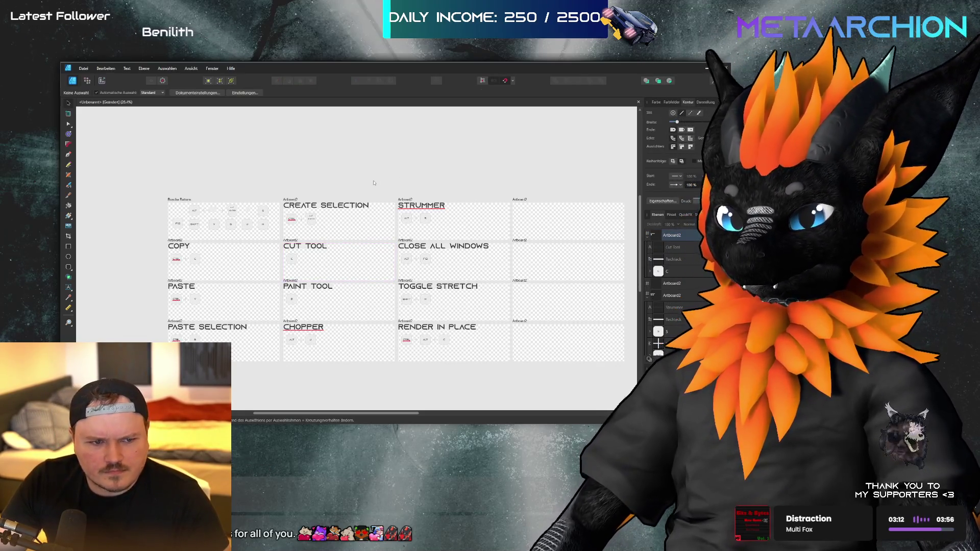
- Select the top two rows of artboards, including the empty fourth-column ones
scroll(377, 191, "right", 2)
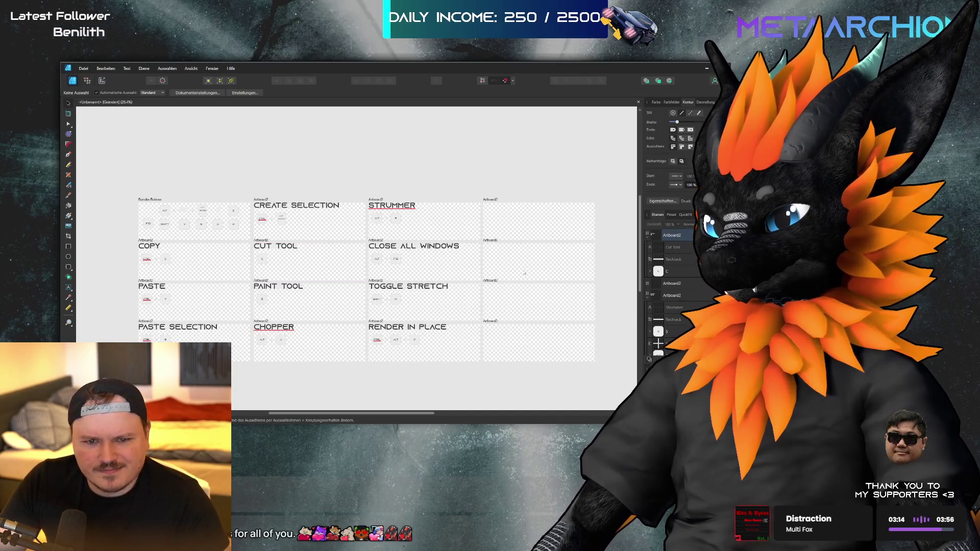
left_click(377, 199)
left_click(266, 199, "shift")
left_click(155, 199, "shift")
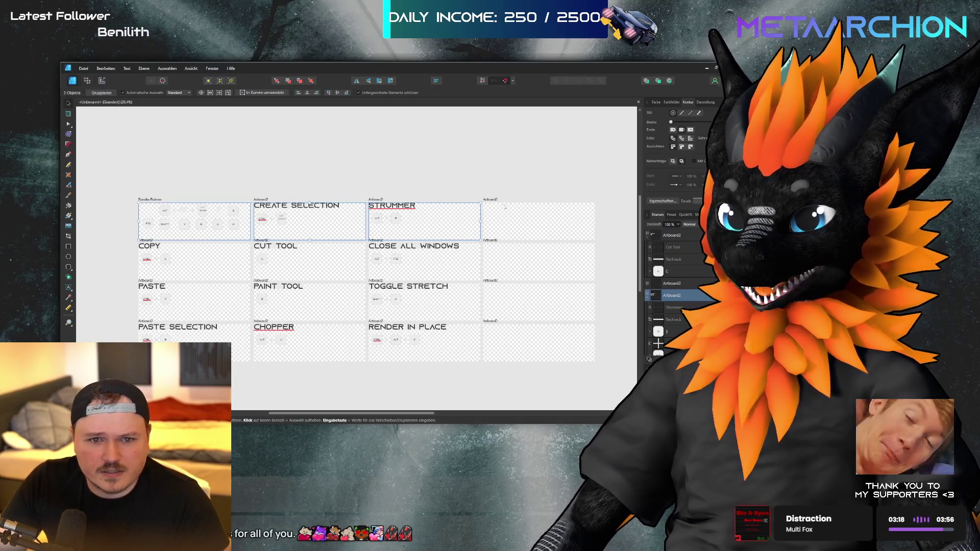
left_click(491, 240, "shift")
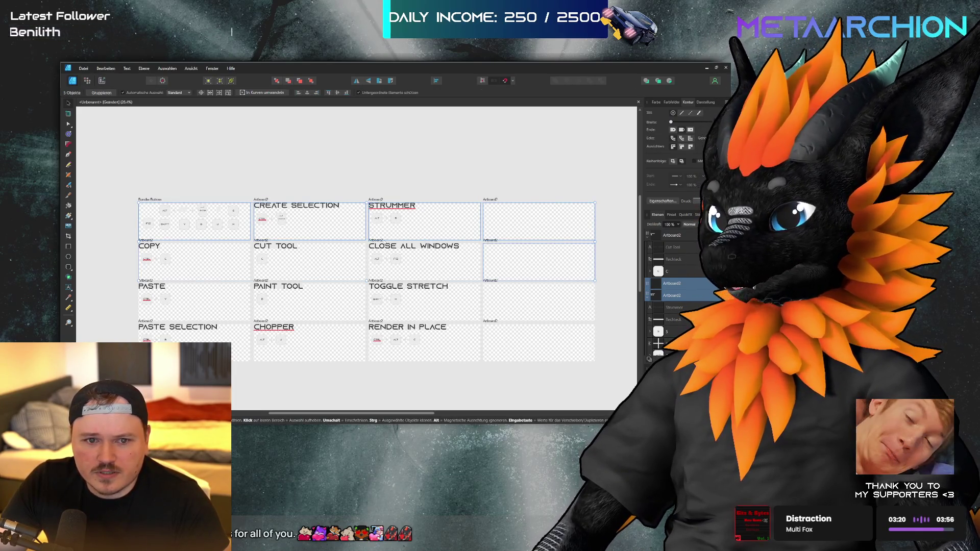
left_click(261, 240, "shift")
left_click(146, 240, "shift")
- Add PASTE, PAINT TOOL, CHOPPER, TOGGLE STRETCH, RENDER IN PLACE and the remaining empty artboards to the selection
left_click(198, 288, "shift")
left_click(162, 288, "shift")
left_click(259, 281, "shift")
left_click(262, 293, "shift")
left_click(306, 347, "shift")
left_click(376, 313, "shift")
left_click(454, 347, "shift")
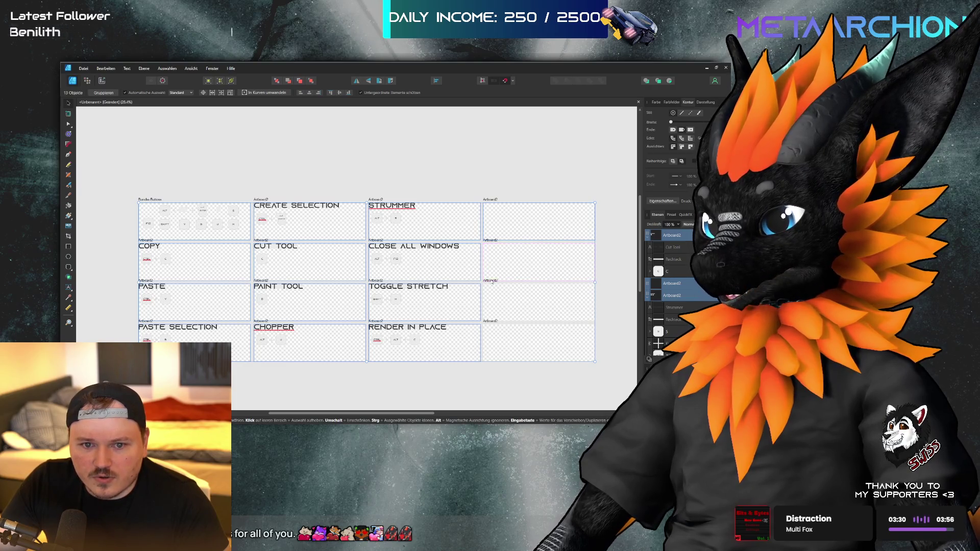
left_click(494, 244, "shift")
left_click(491, 325, "shift")
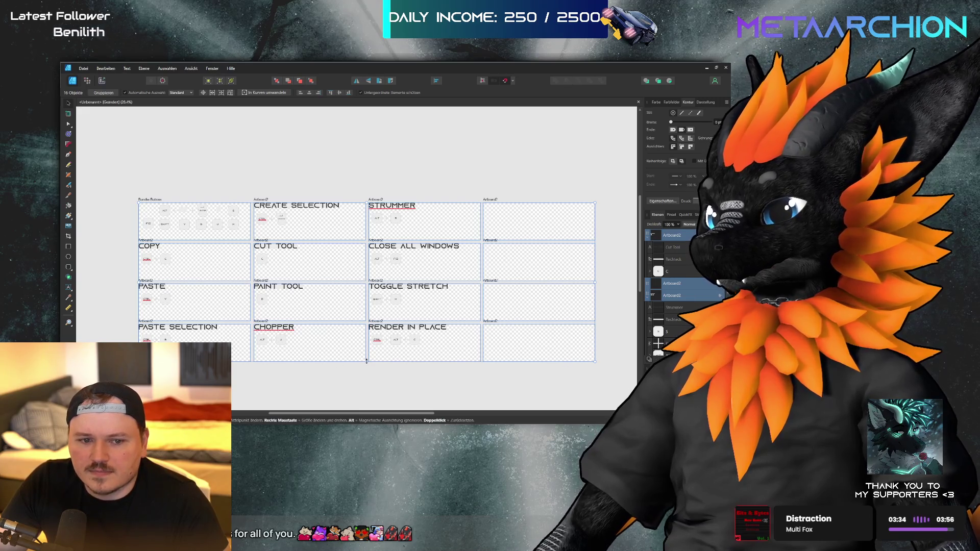
- Try shortening the selected artboards' height, undo it, and deselect all artboards
mouse_move(366, 361)
left_mouse_down()
mouse_move(367, 329)
mouse_move(357, 331)
left_mouse_up()
key("ctrl+z")
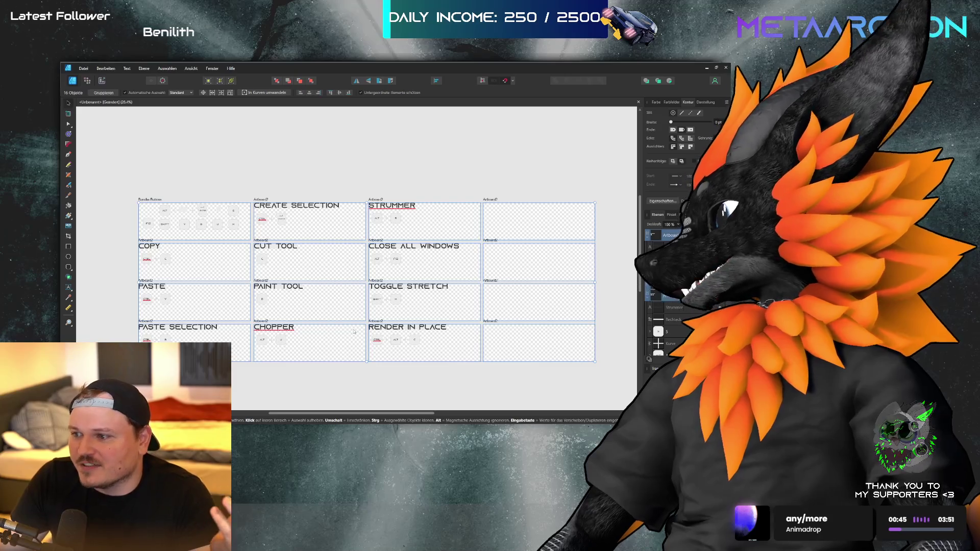
left_click(308, 153)
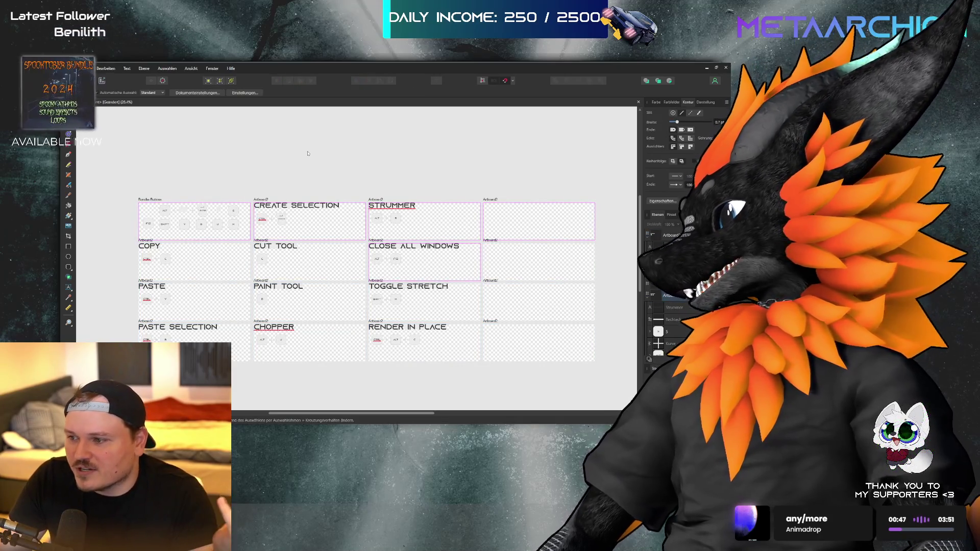
scroll(132, 235, "up", 3, "ctrl")
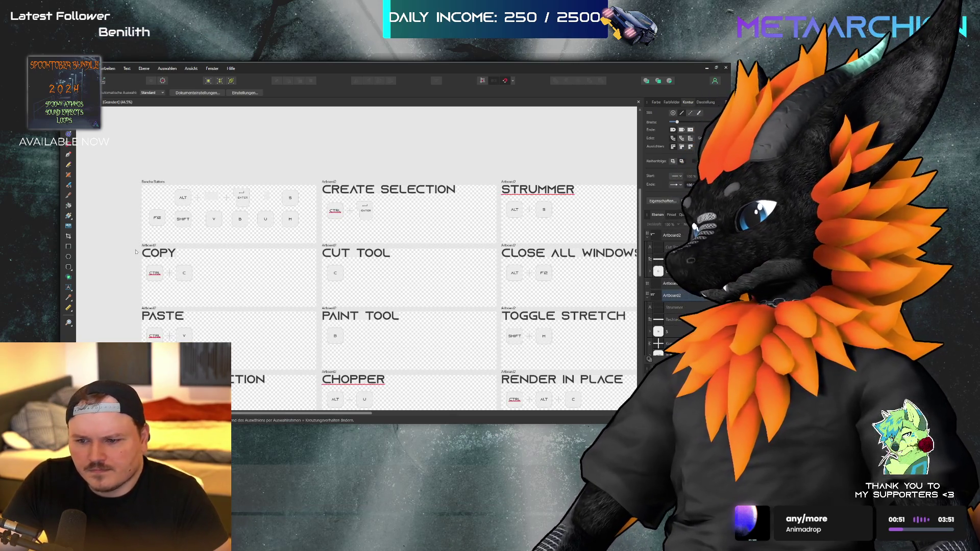
scroll(136, 252, "up", 1)
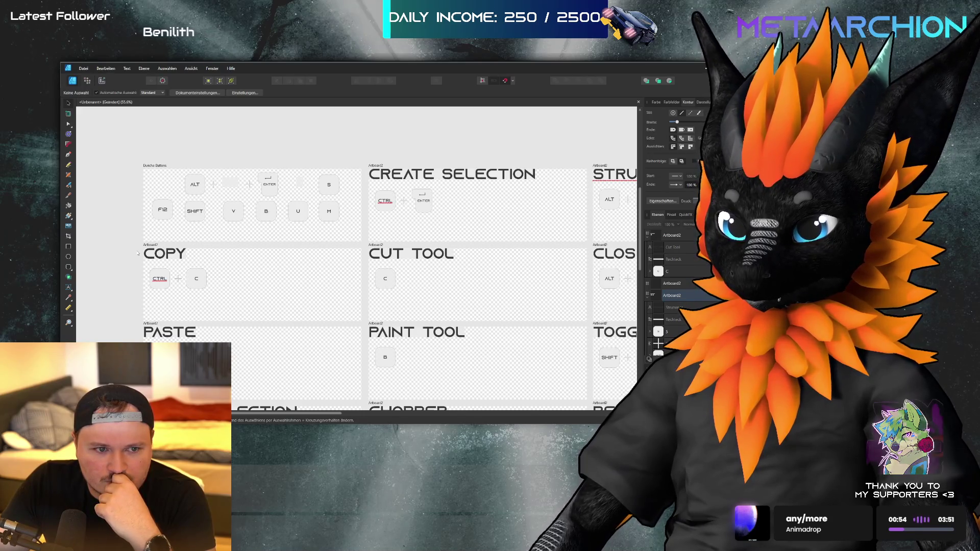
scroll(137, 253, "down", 3)
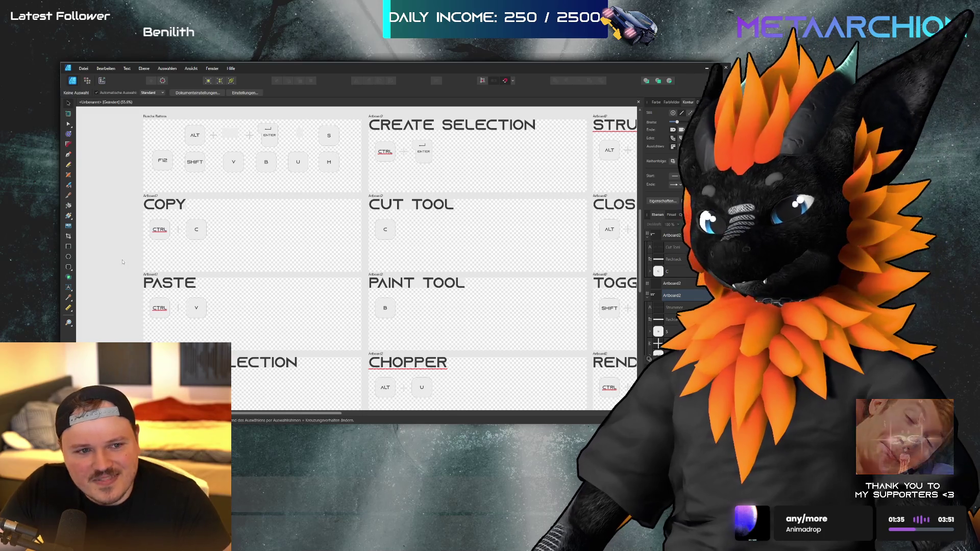
scroll(219, 250, "down", 3)
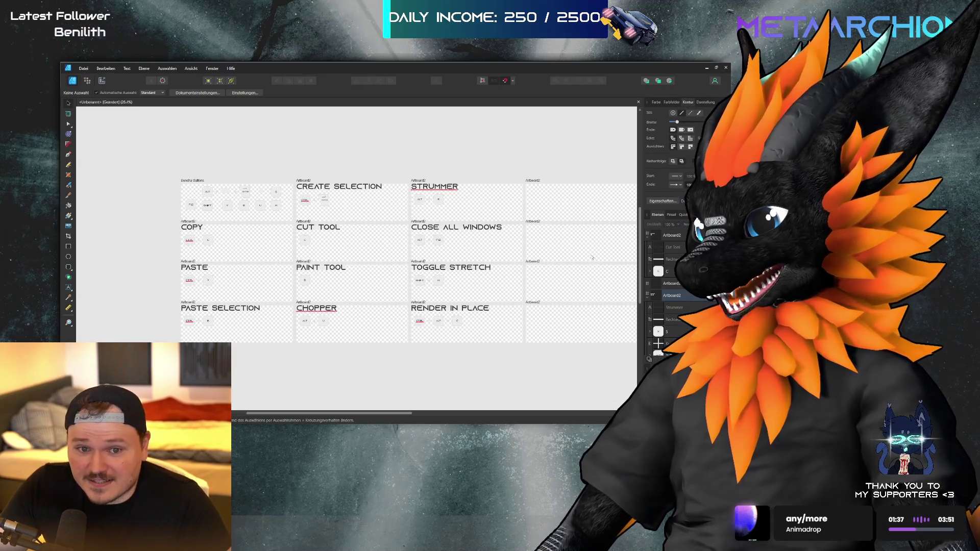
scroll(572, 237, "up", 1)
left_click_drag(450, 152, 364, 184)
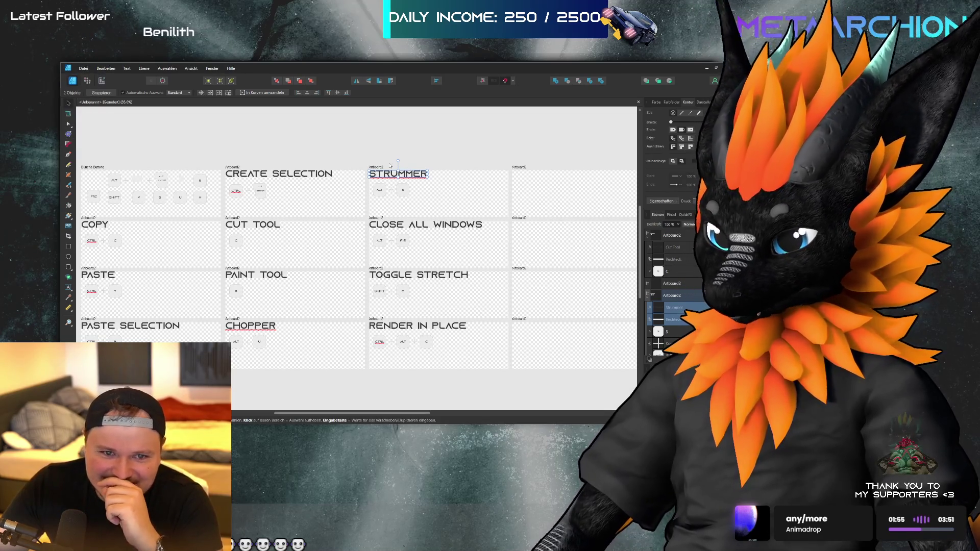
left_click(380, 148)
scroll(380, 148, "left", 4)
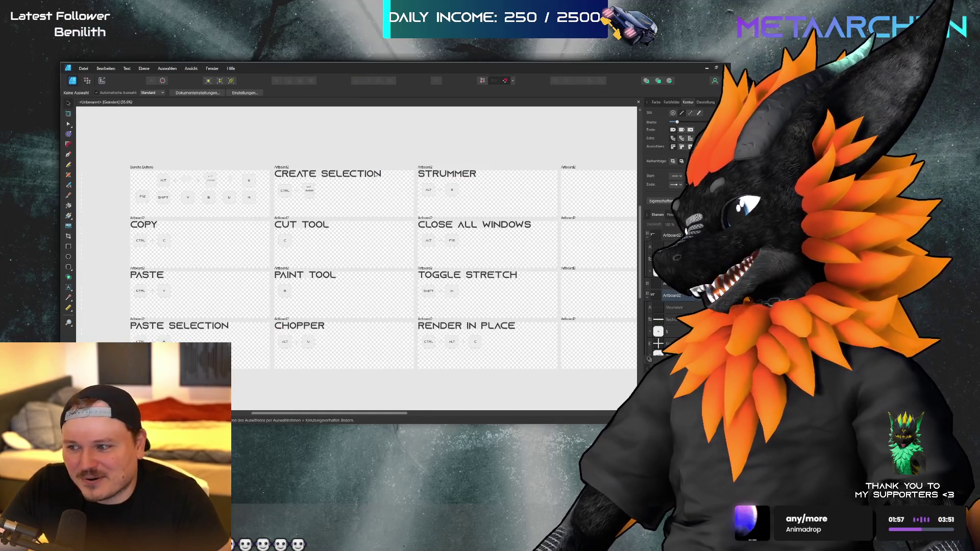
scroll(182, 246, "up", 2)
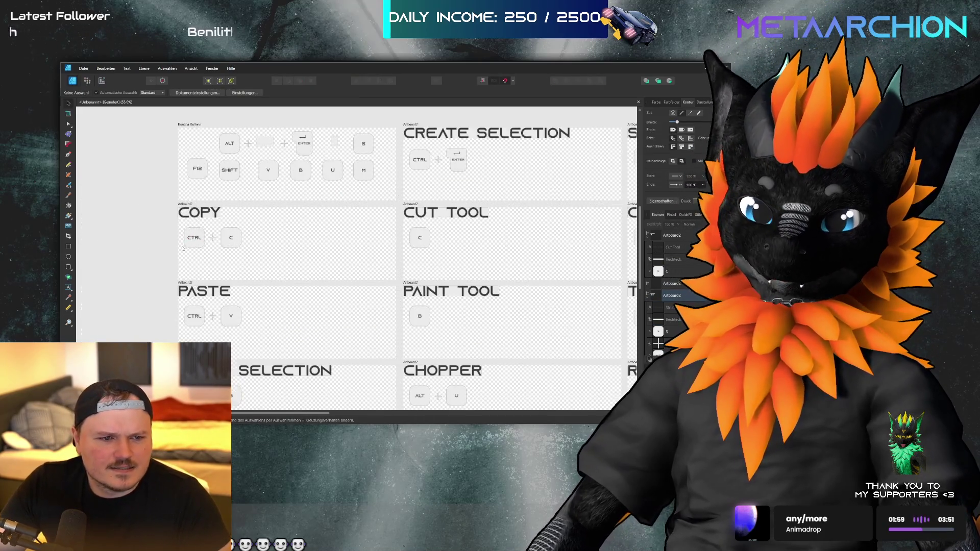
left_click(194, 237)
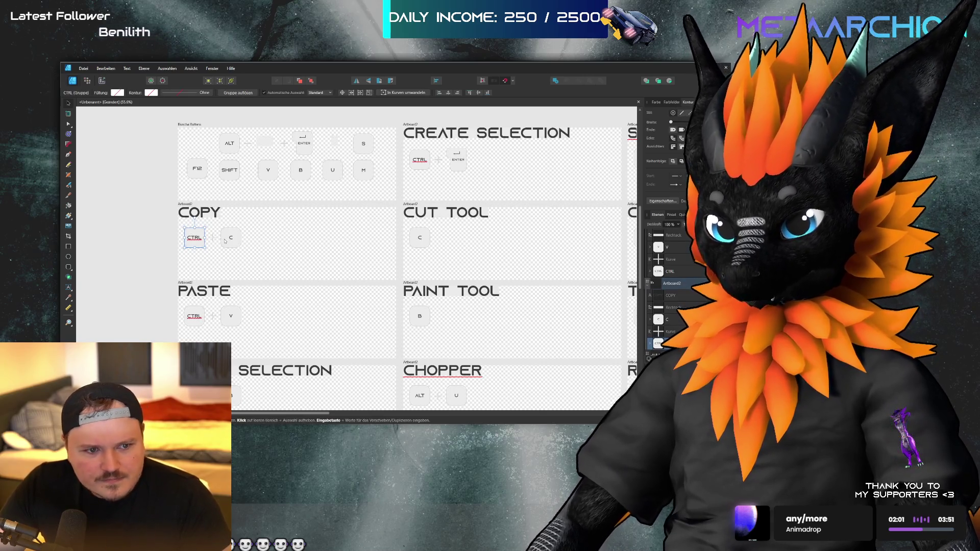
left_click(131, 246)
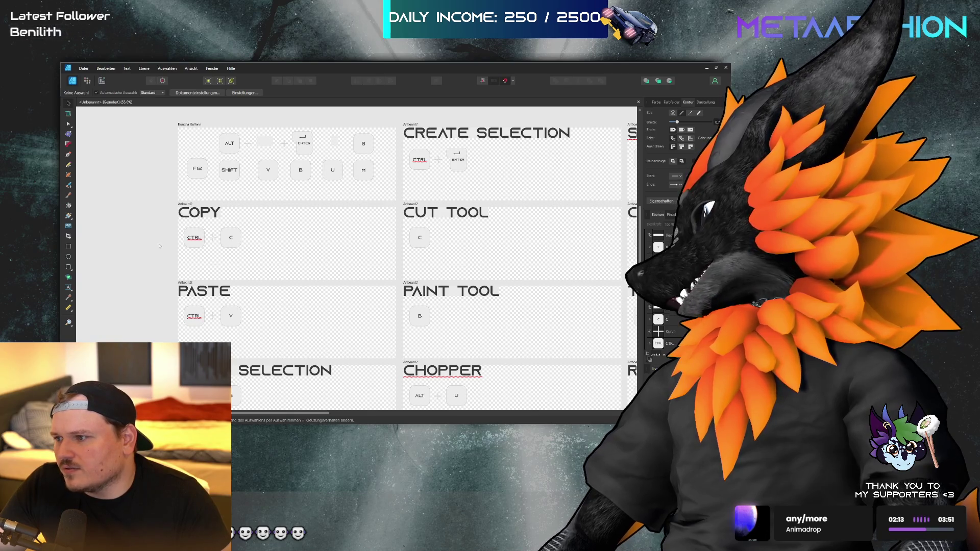
- Save the artboard grid document under the name Shortcut Overlay
scroll(160, 246, "right", 8)
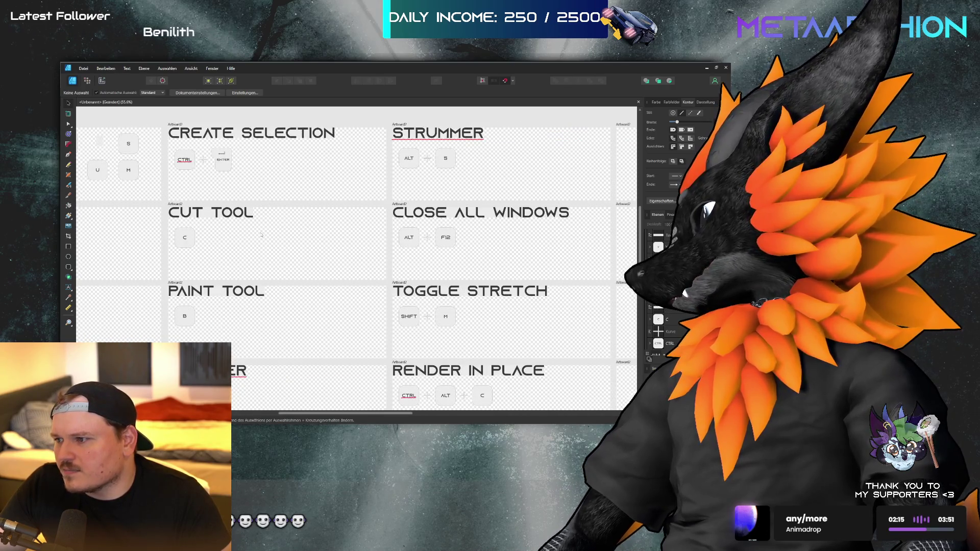
scroll(261, 234, "right", 5)
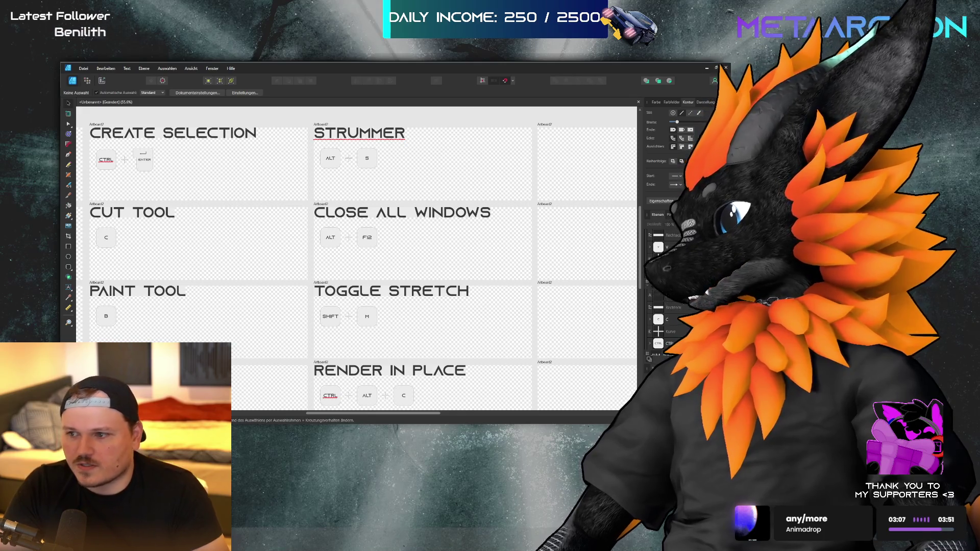
key("Return")
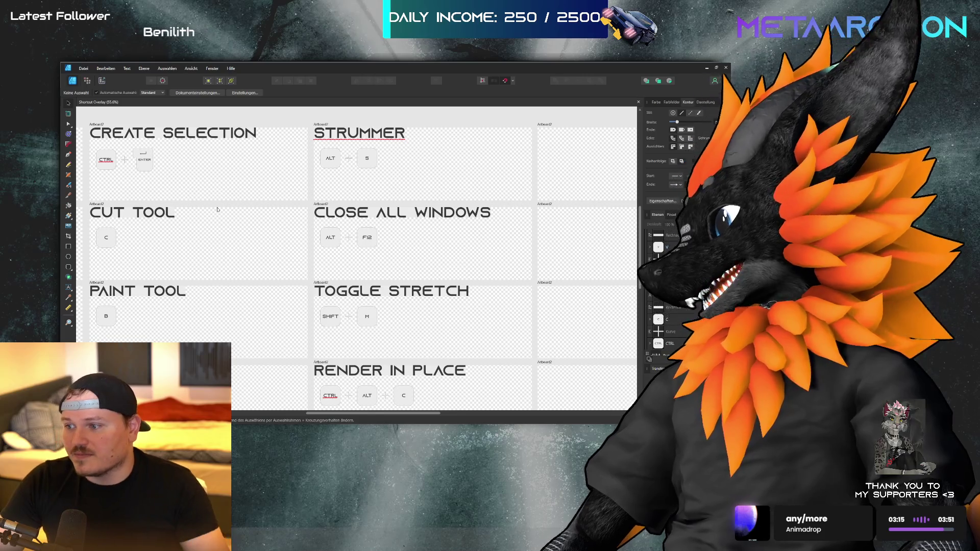
scroll(269, 160, "left", 2)
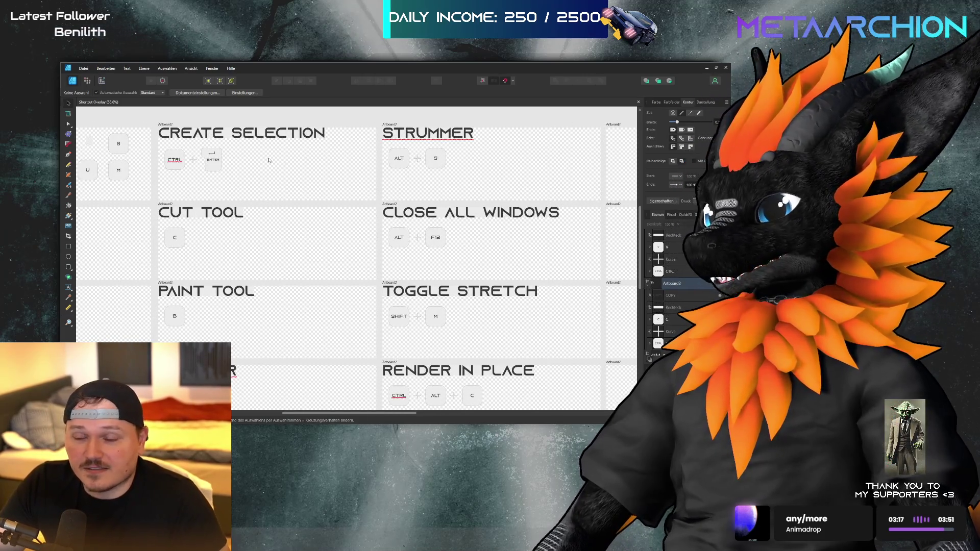
scroll(416, 179, "down", 5)
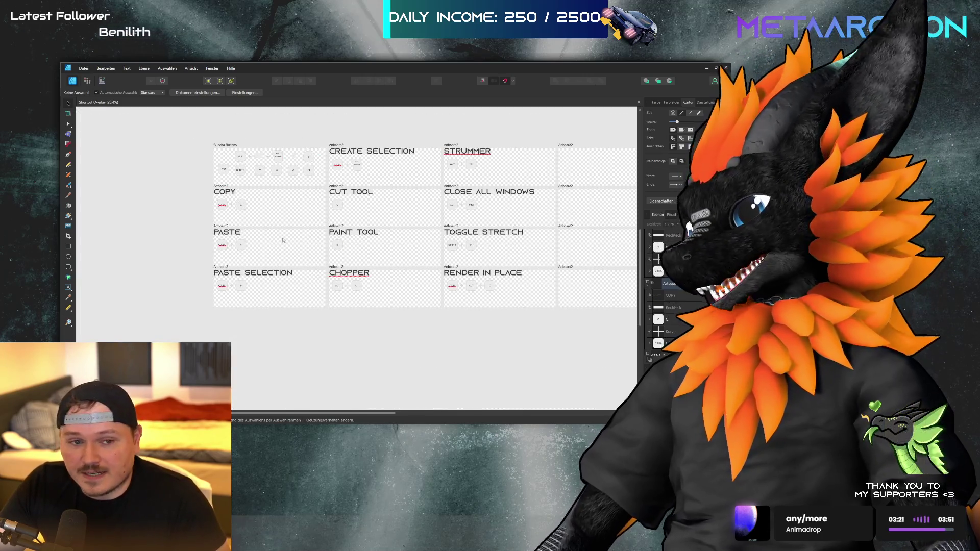
- Select the COPY title, then add the PASTE, CUT TOOL, PAINT TOOL and CREATE SELECTION titles
scroll(233, 192, "up", 2)
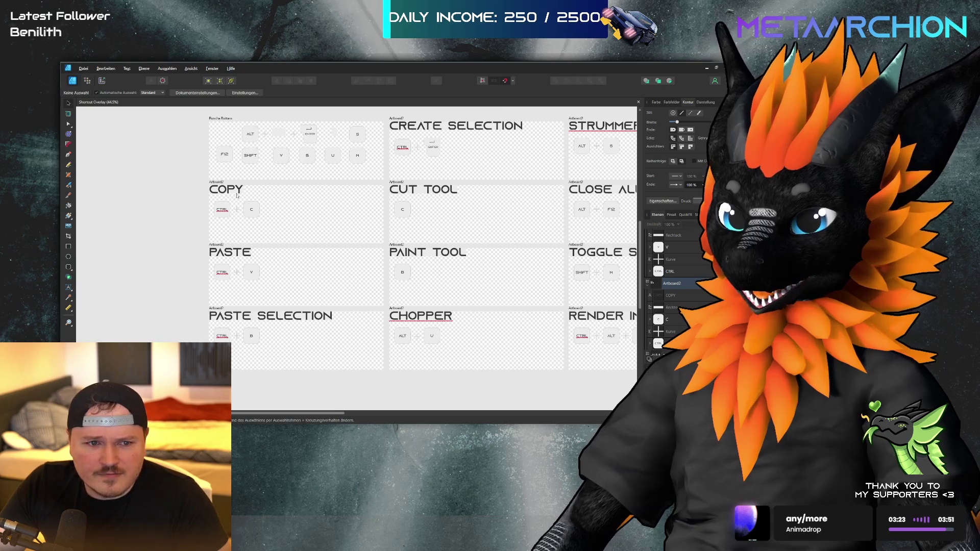
scroll(233, 192, "up", 3)
left_click(266, 185)
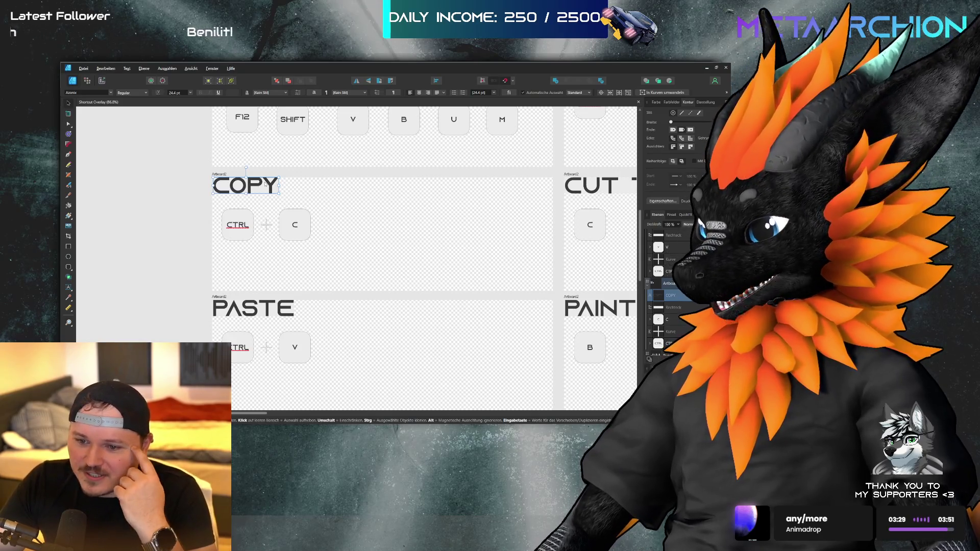
double_click(245, 187)
scroll(241, 218, "down", 3)
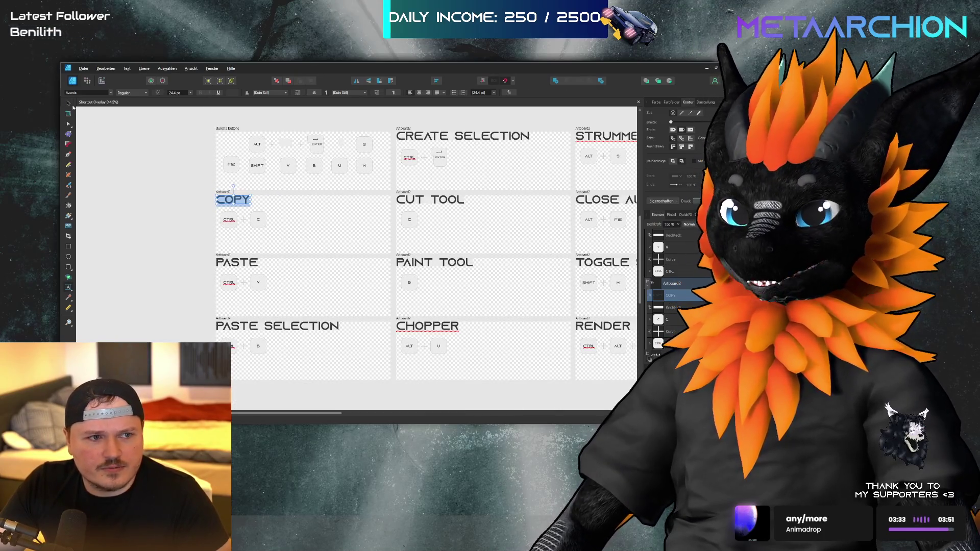
key("Escape")
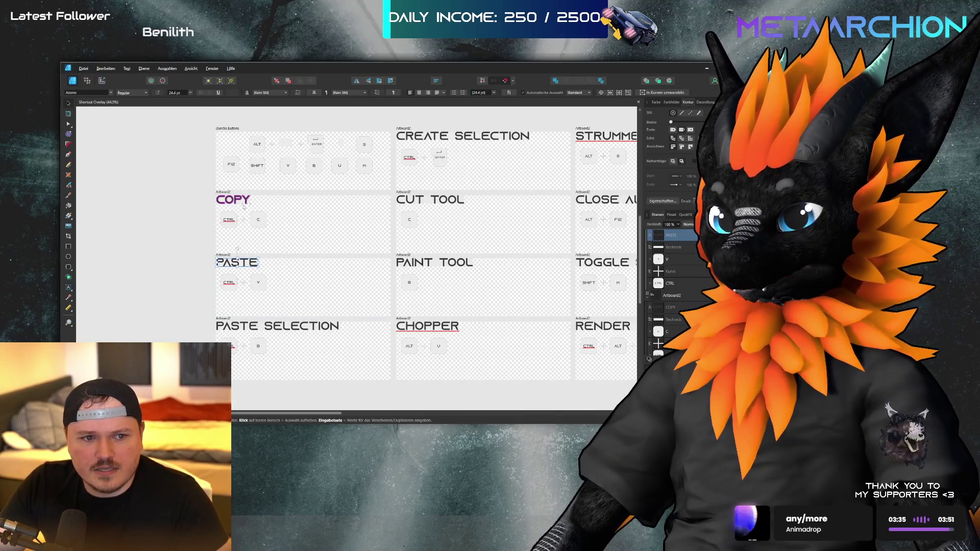
left_click(242, 267, "shift")
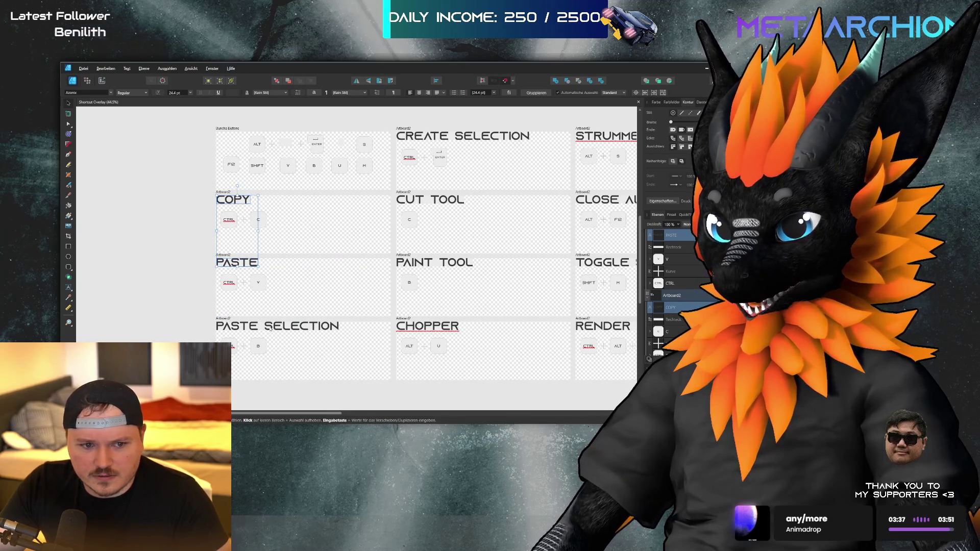
left_click_drag(442, 277, 455, 192)
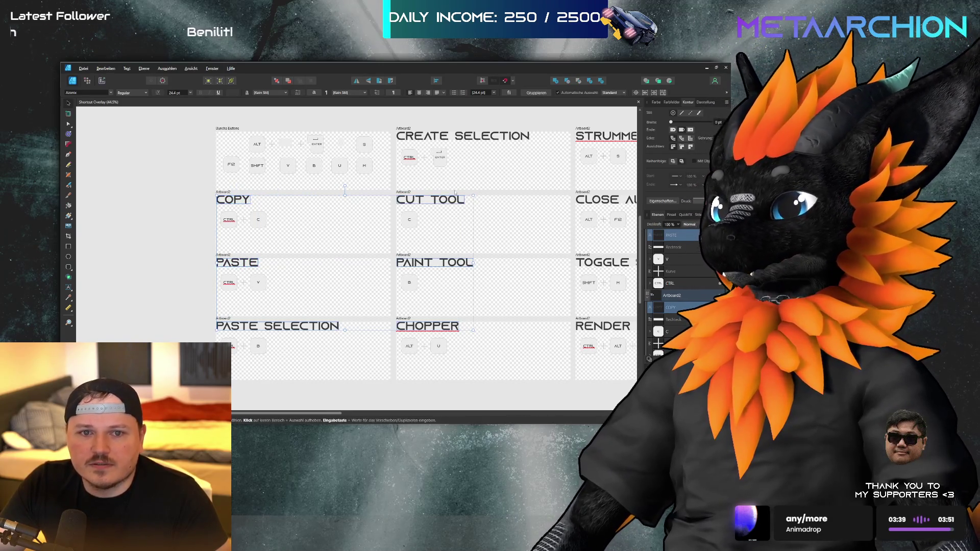
left_click(459, 136, "shift")
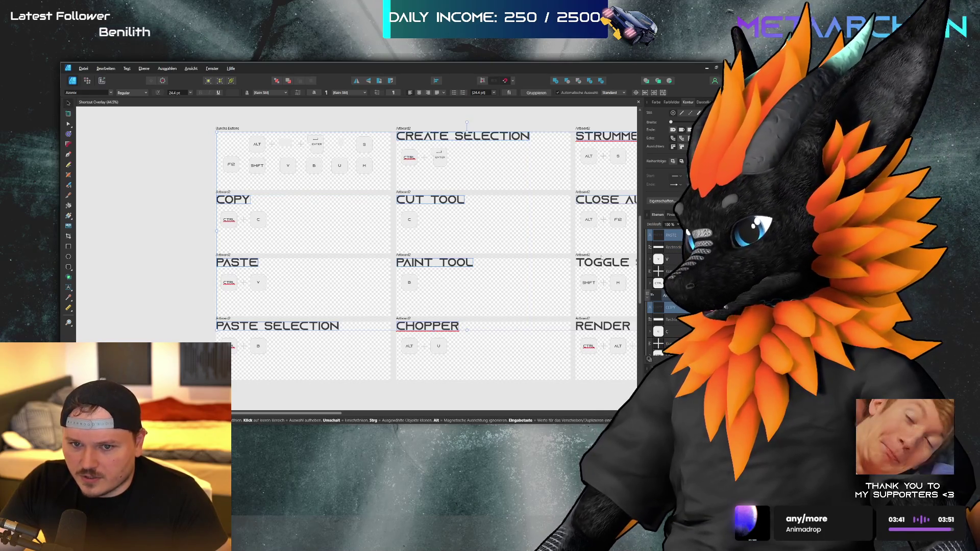
scroll(241, 279, "down", 2)
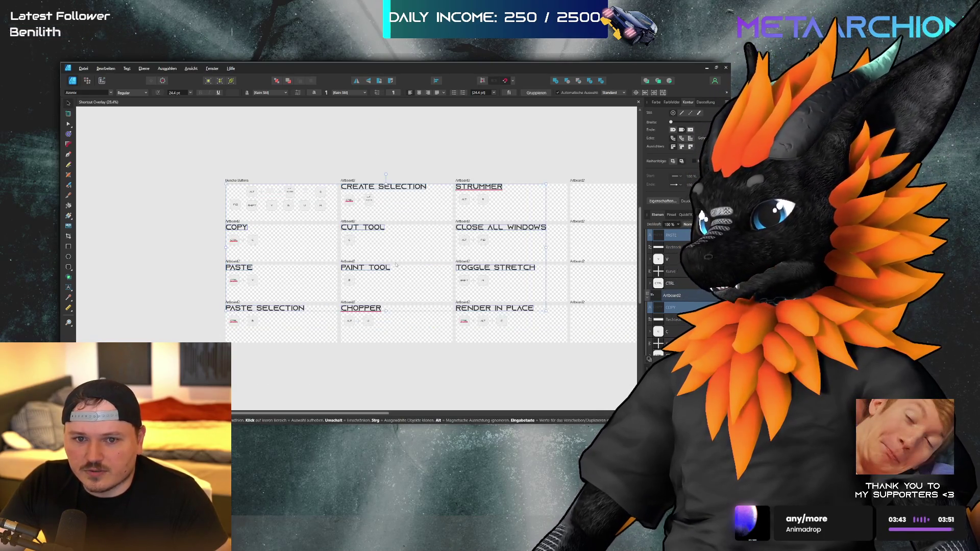
- Change the selected titles' font size from 24.4 pt to 18 pt
left_click(176, 93)
type("18")
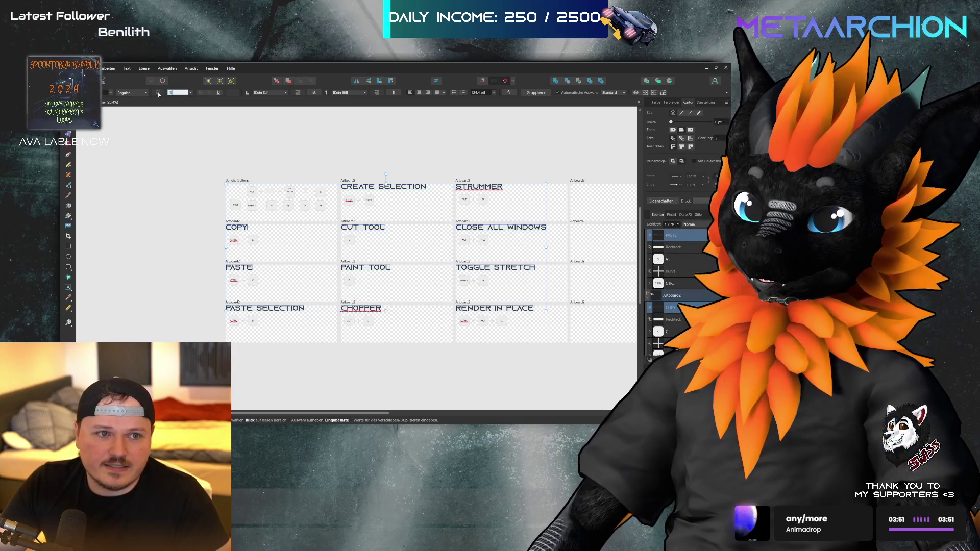
key("Return")
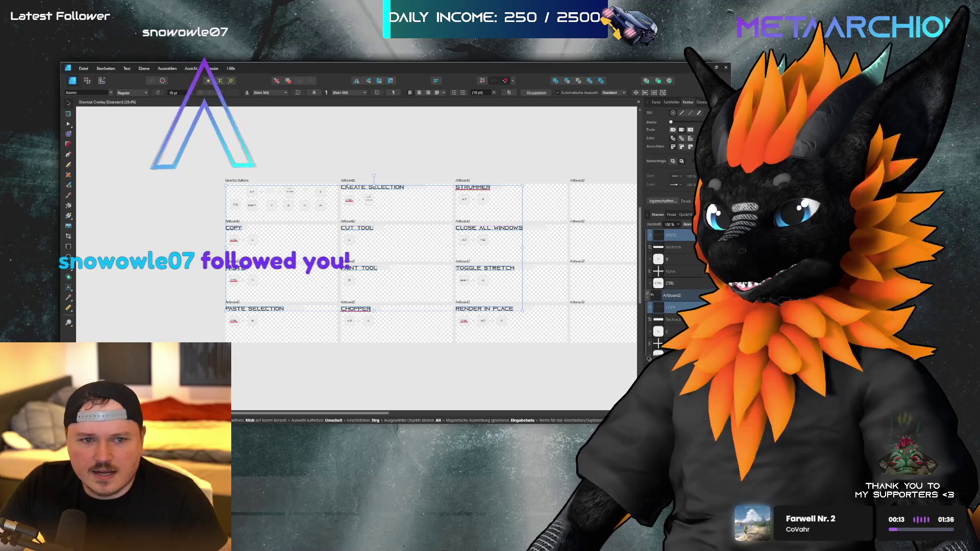
scroll(348, 190, "up", 3)
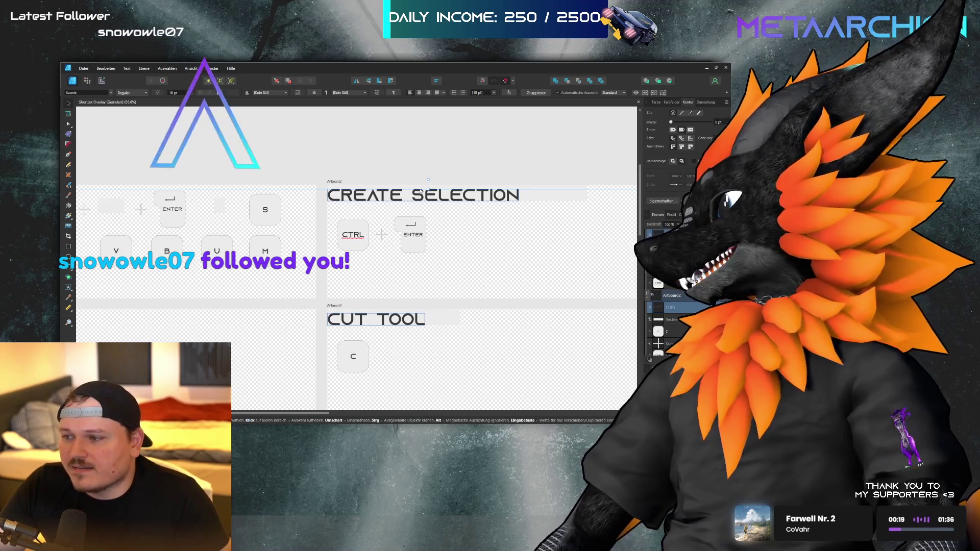
scroll(451, 187, "down", 1)
scroll(451, 188, "down", 5)
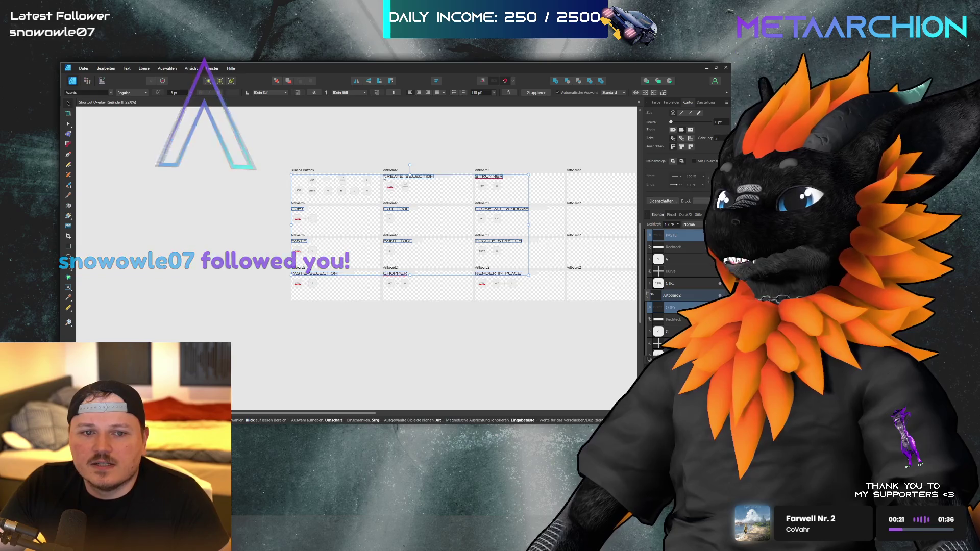
- Select all and nudge the titles slightly upward, then clear the selection
scroll(393, 191, "up", 4)
key("ctrl+a")
key("Up")
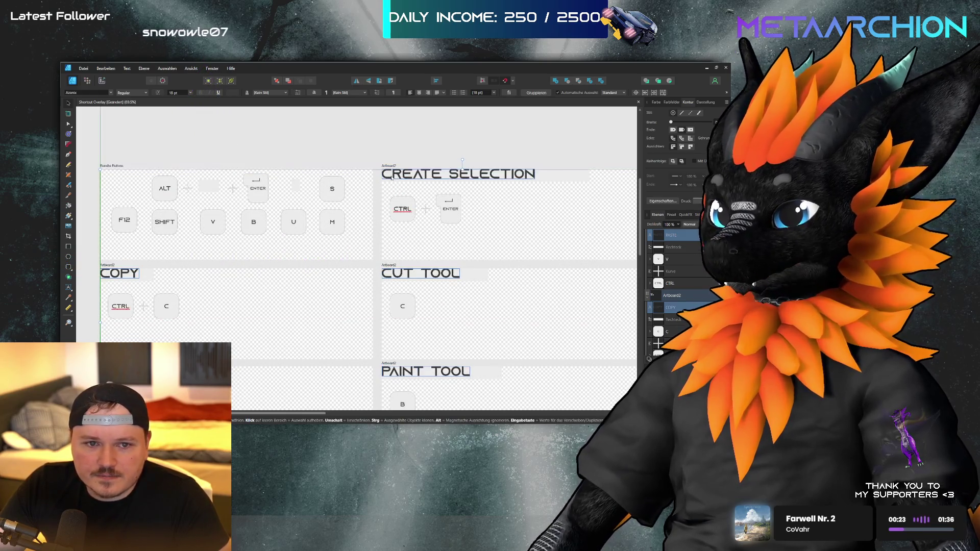
left_click(499, 158)
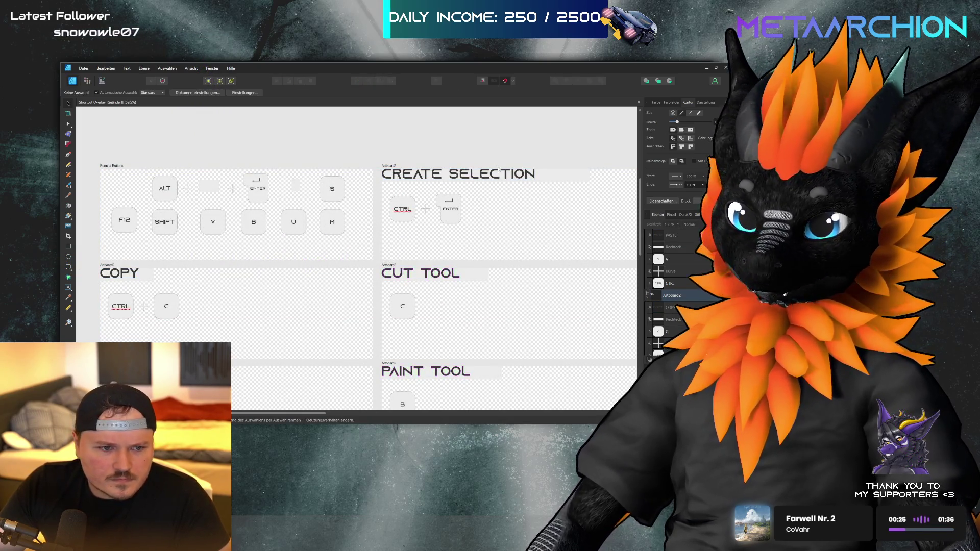
- Narrow the grey rectangle behind the COPY title to fit its text
left_click(151, 273)
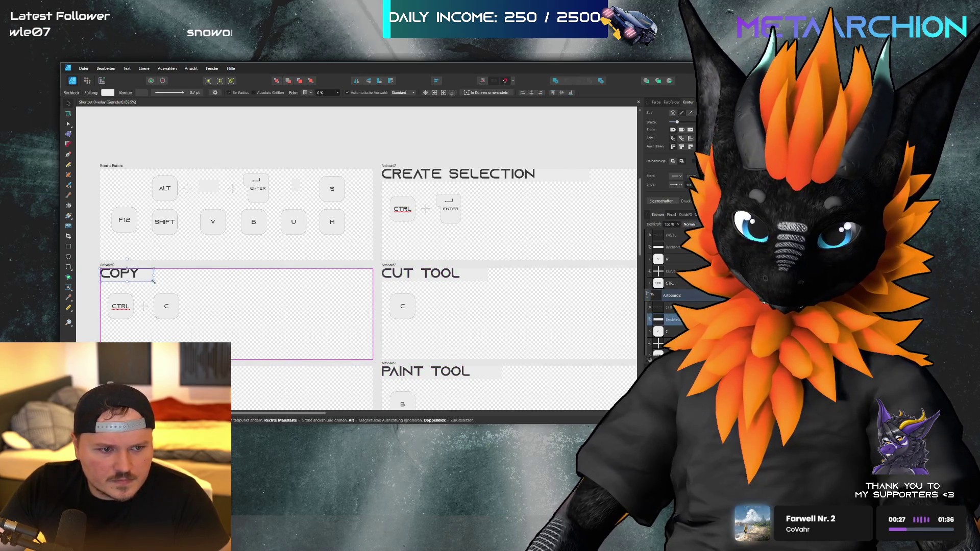
left_click_drag(153, 278, 144, 278)
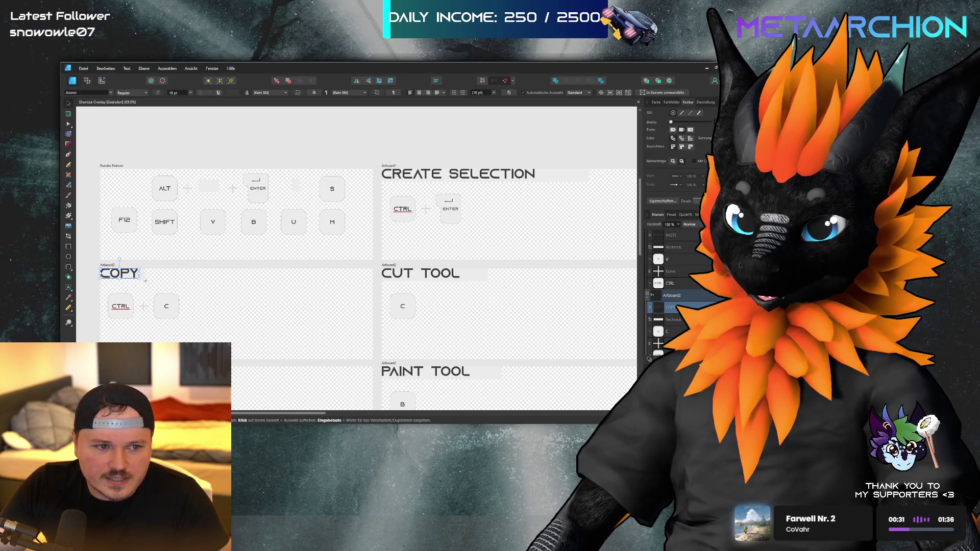
key("Escape")
left_click(144, 278)
left_click_drag(140, 277, 133, 276)
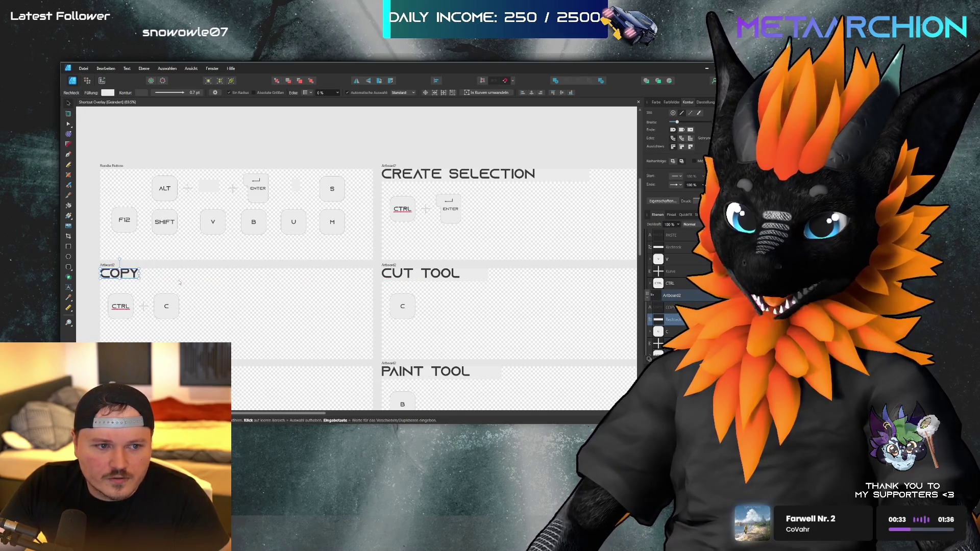
key("Escape")
left_click(134, 276)
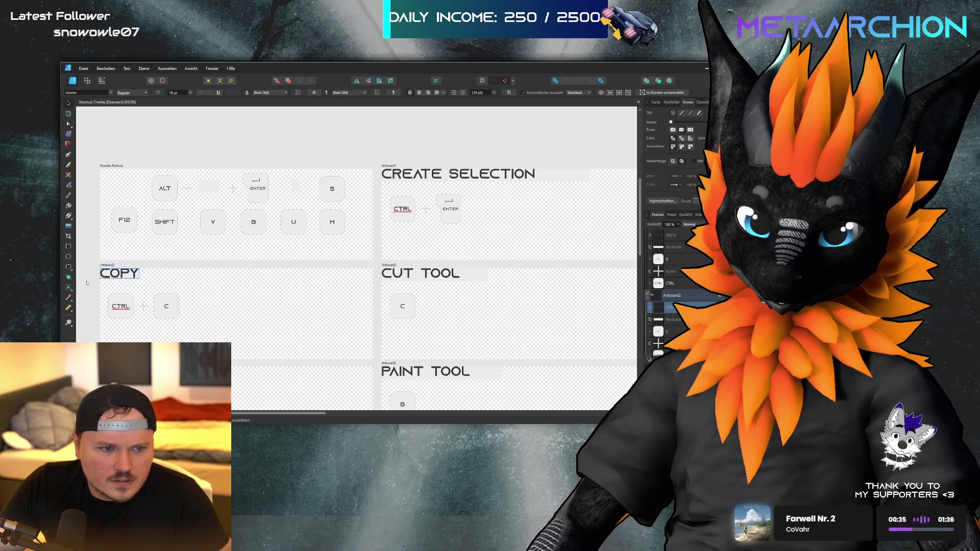
scroll(90, 282, "up", 5)
scroll(320, 207, "down", 6)
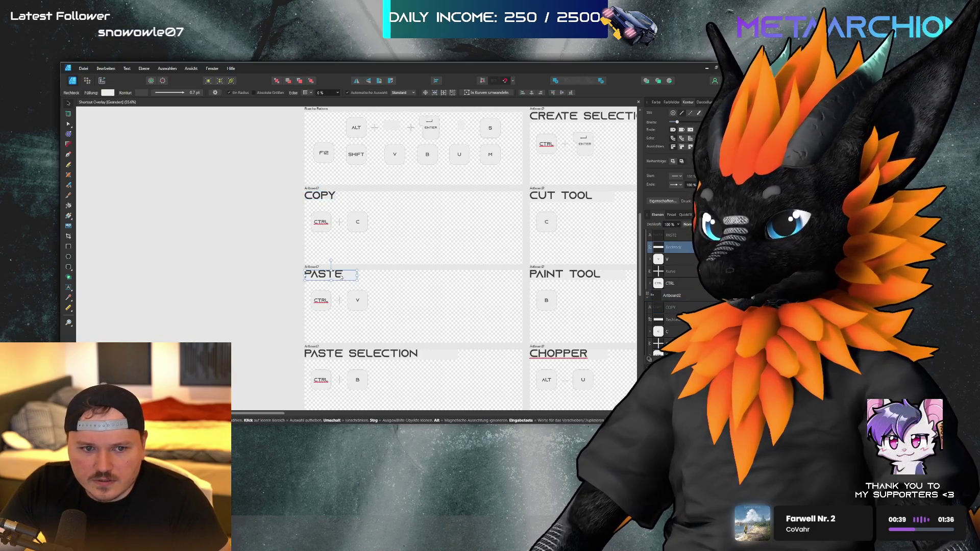
- Pull the grey box behind PASTE SELECTION in to the end of its text
left_click(349, 278)
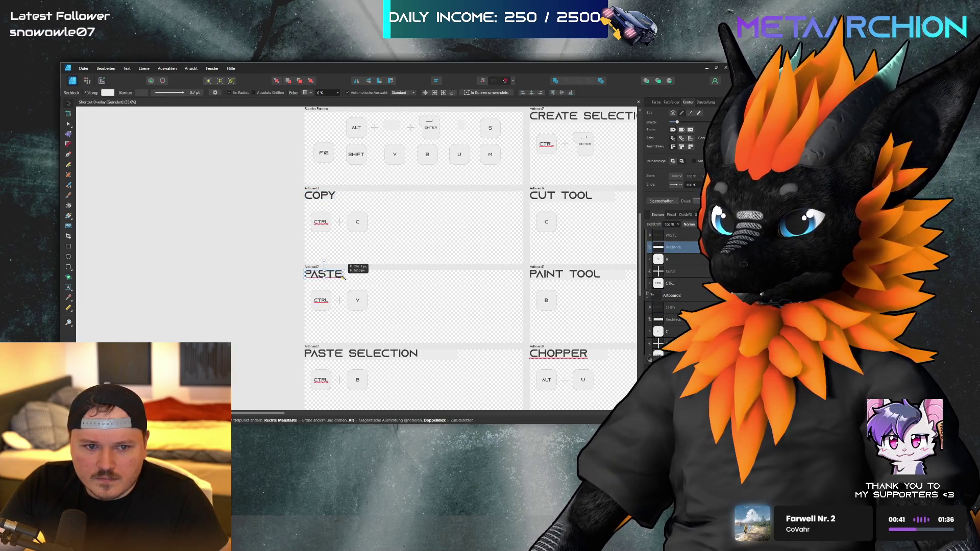
left_click(416, 290)
left_click(355, 360)
left_click_drag(417, 357, 418, 358)
key("Escape")
scroll(370, 308, "down", 3)
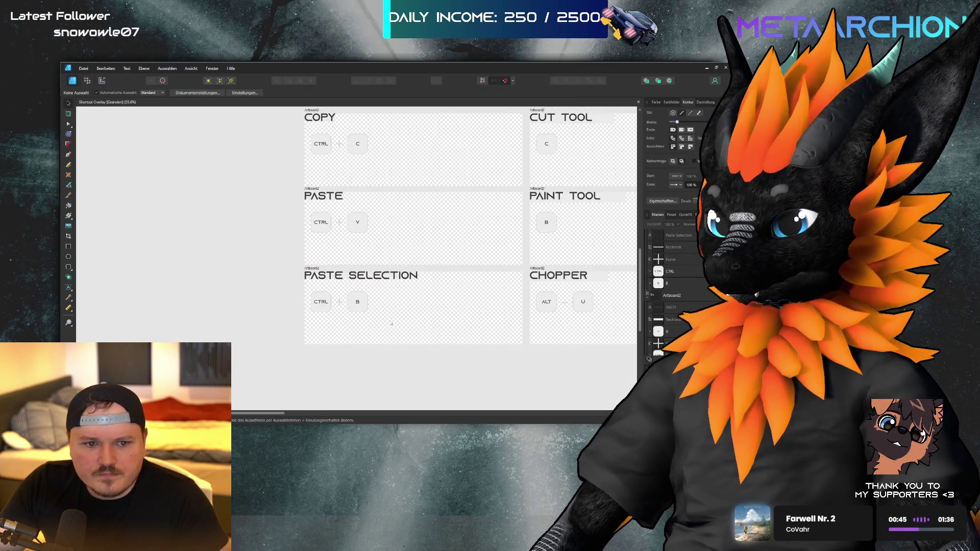
- Fit the grey boxes behind CHOPPER, PAINT TOOL, CUT TOOL and CREATE SELECTION to their text
scroll(370, 308, "right", 6)
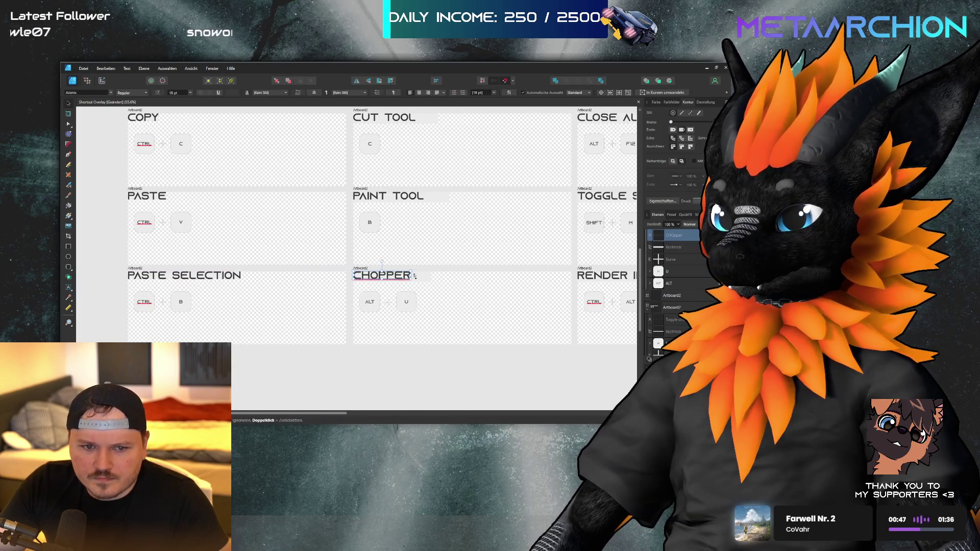
left_click(391, 276)
left_click_drag(411, 276, 413, 278)
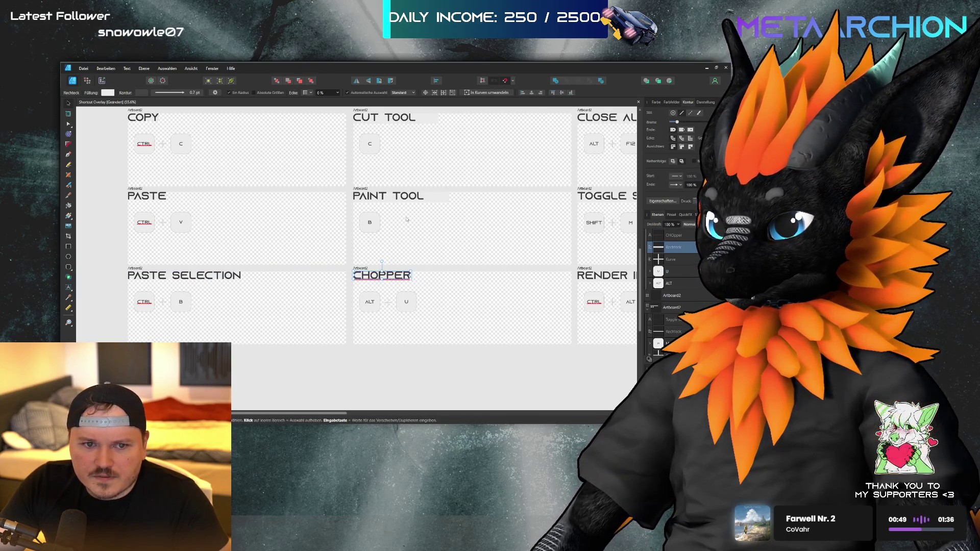
key("Escape")
left_click(393, 197)
left_click_drag(450, 202, 418, 196)
key("Escape")
scroll(424, 201, "up", 3)
left_click(433, 200)
key("Escape")
left_click(456, 118)
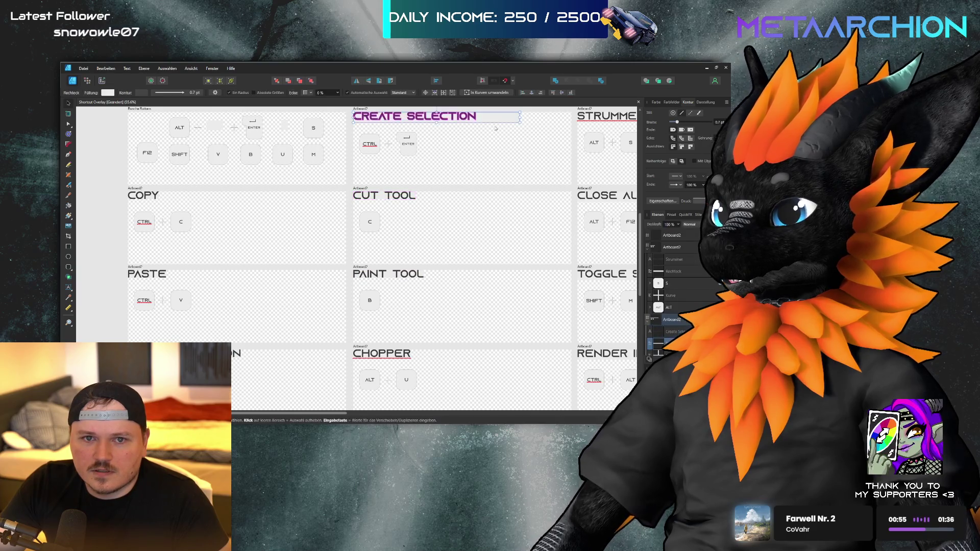
left_click_drag(520, 118, 422, 121)
- Fit the grey boxes behind STRUMMER, CLOSE ALL WINDOWS, TOGGLE STRETCH and RENDER IN PLACE to their text
scroll(465, 155, "right", 5)
left_click(365, 116)
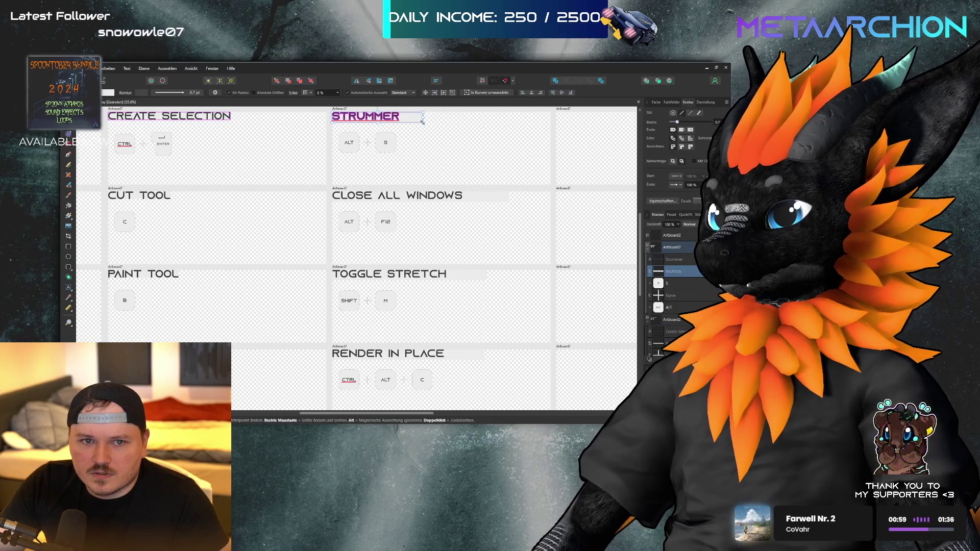
key("Escape")
left_click(435, 198)
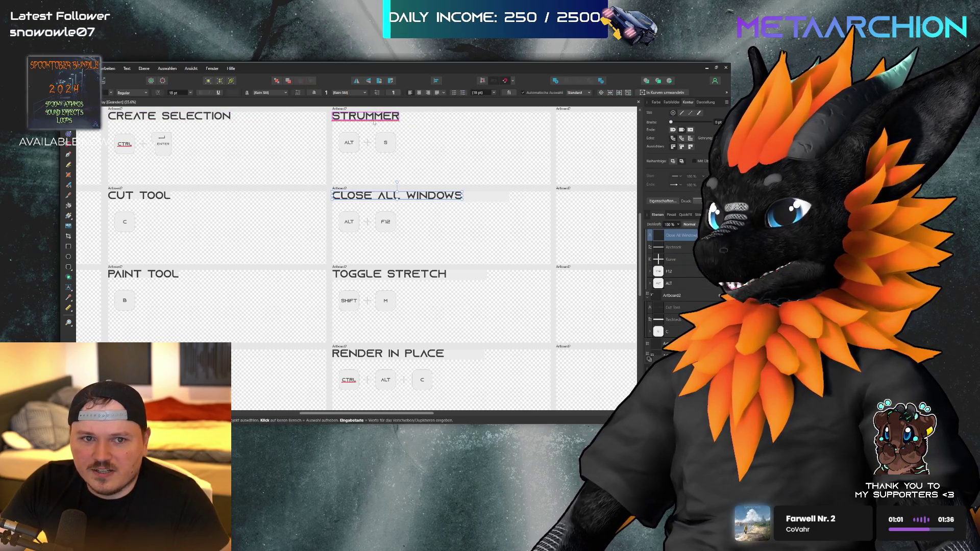
left_click(488, 198)
left_click_drag(509, 197, 461, 200)
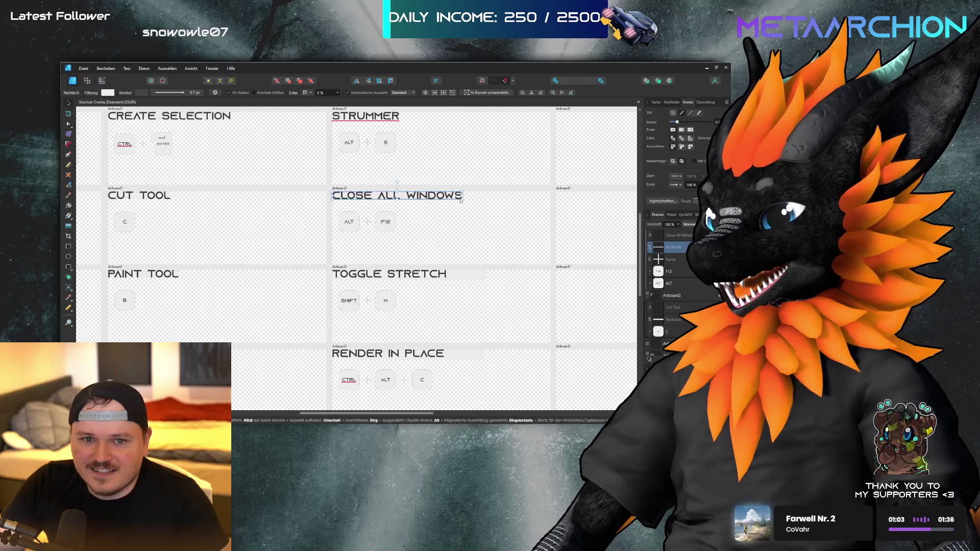
left_click(477, 276)
left_click_drag(487, 278, 445, 279)
left_click(439, 355)
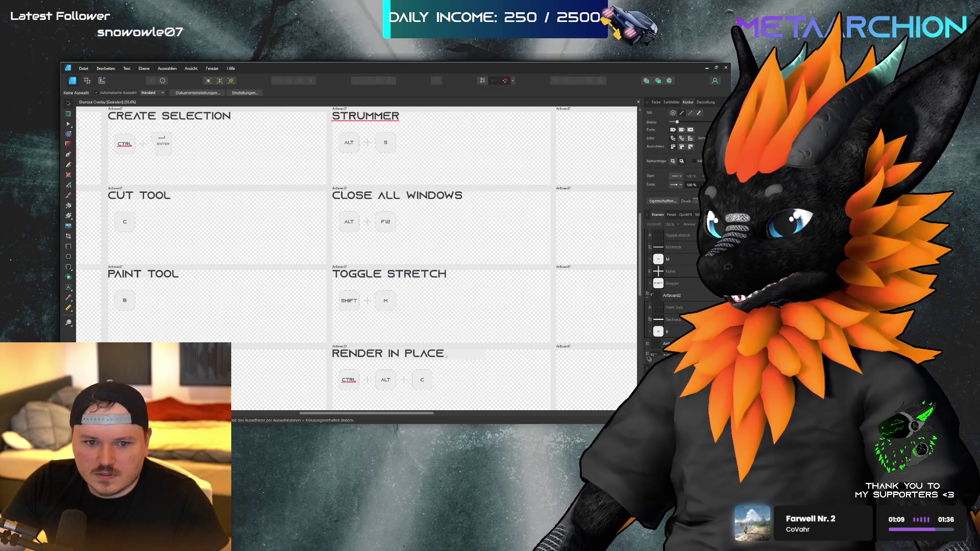
left_click(462, 359)
left_click_drag(483, 354, 451, 357)
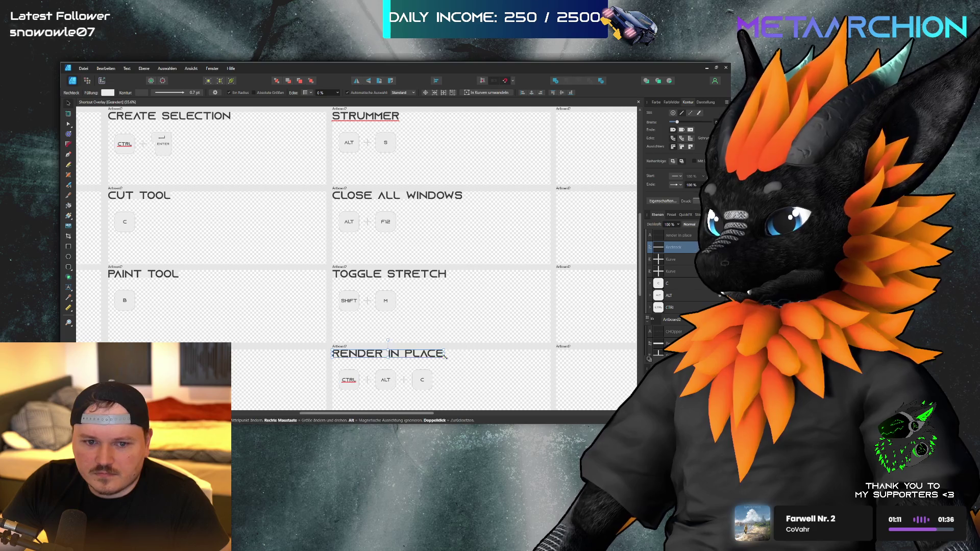
- Marquee-select the key-cap icons across all rows of shortcut artboards
scroll(445, 357, "down", 5)
scroll(503, 235, "up", 3)
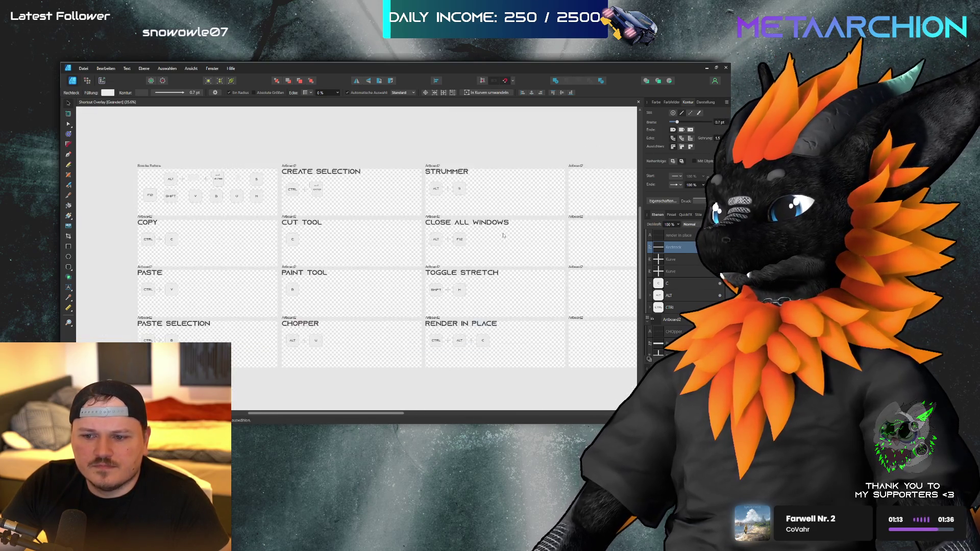
scroll(267, 179, "up", 3)
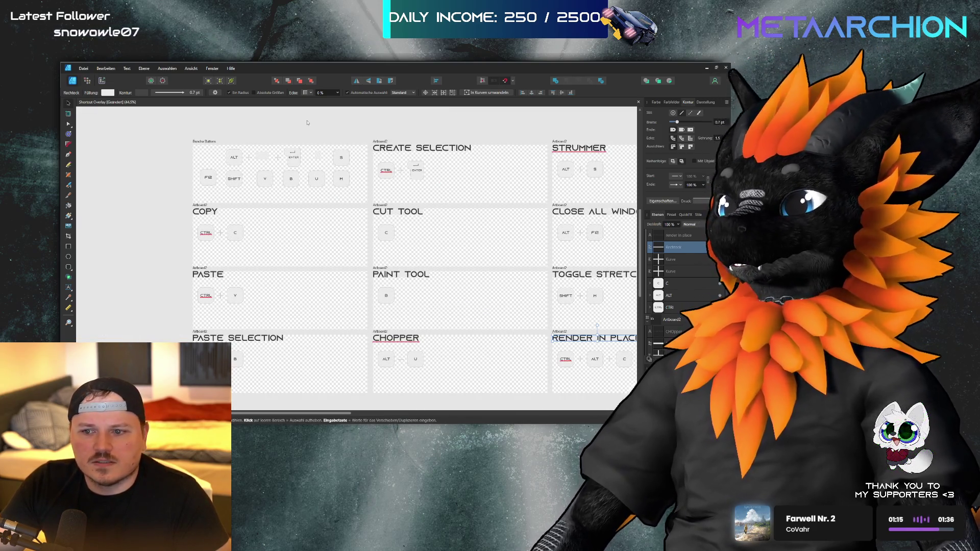
left_click(307, 123)
scroll(246, 215, "down", 2)
scroll(246, 214, "up", 4)
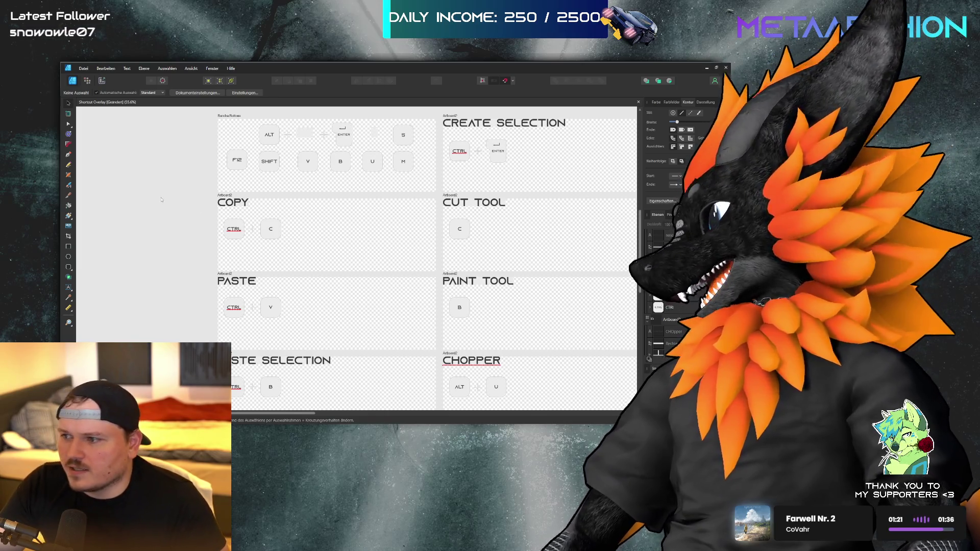
scroll(176, 223, "down", 3)
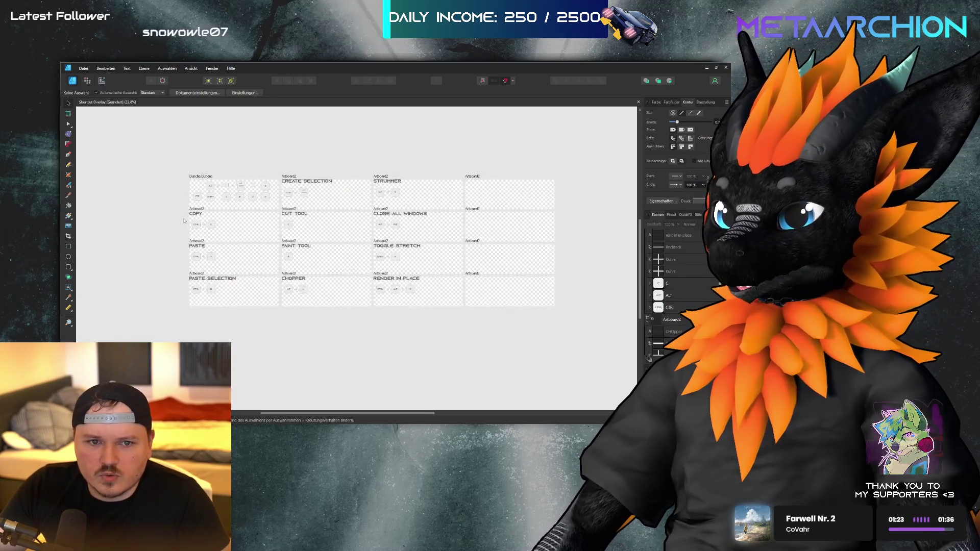
left_click_drag(433, 189, 304, 206)
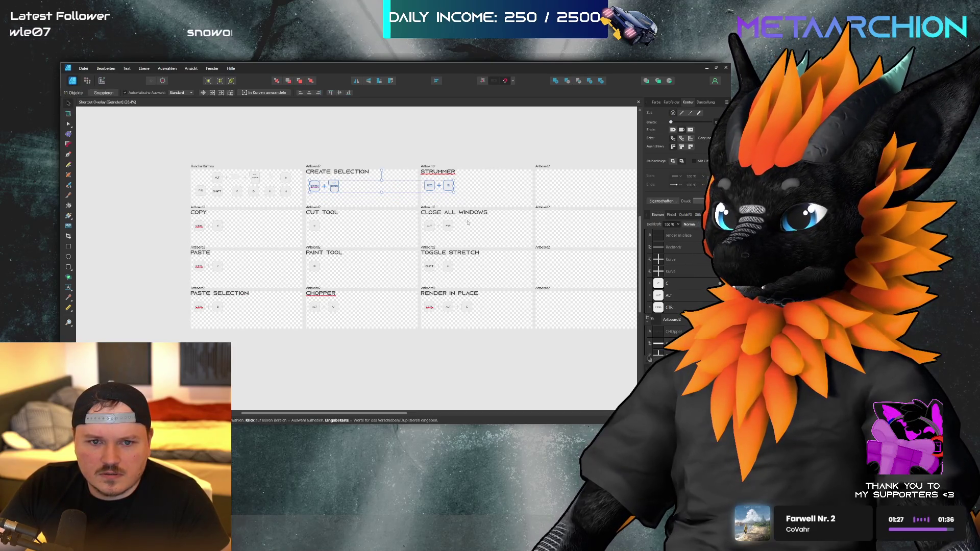
mouse_move(471, 221)
left_mouse_down()
mouse_move(352, 240)
mouse_move(185, 248)
mouse_move(298, 277)
mouse_move(490, 287)
mouse_move(411, 317)
mouse_move(172, 322)
left_mouse_up()
- Nudge the selected key icons up and left, fine-tune their position, then deselect
scroll(230, 209, "up", 4)
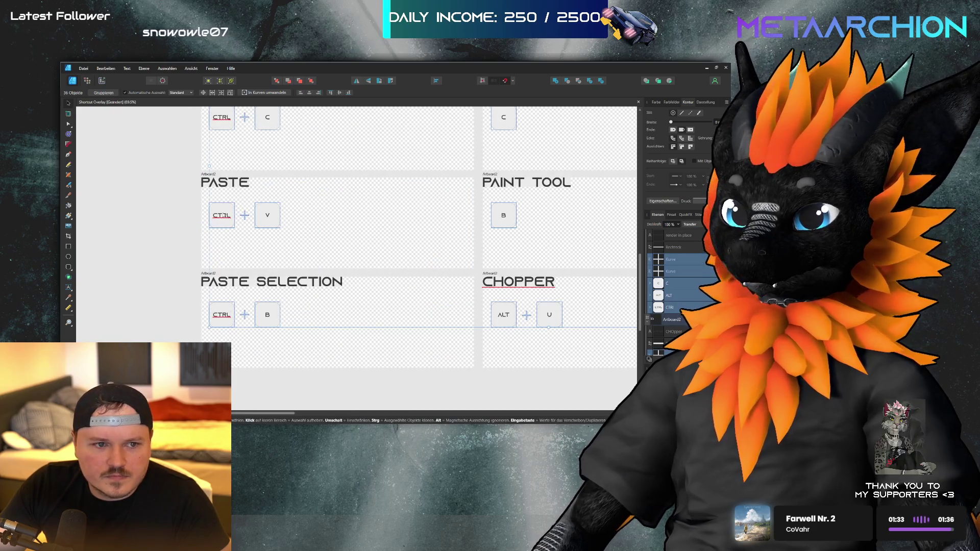
key("Up")
key("Up")
key("Up")
key("Left")
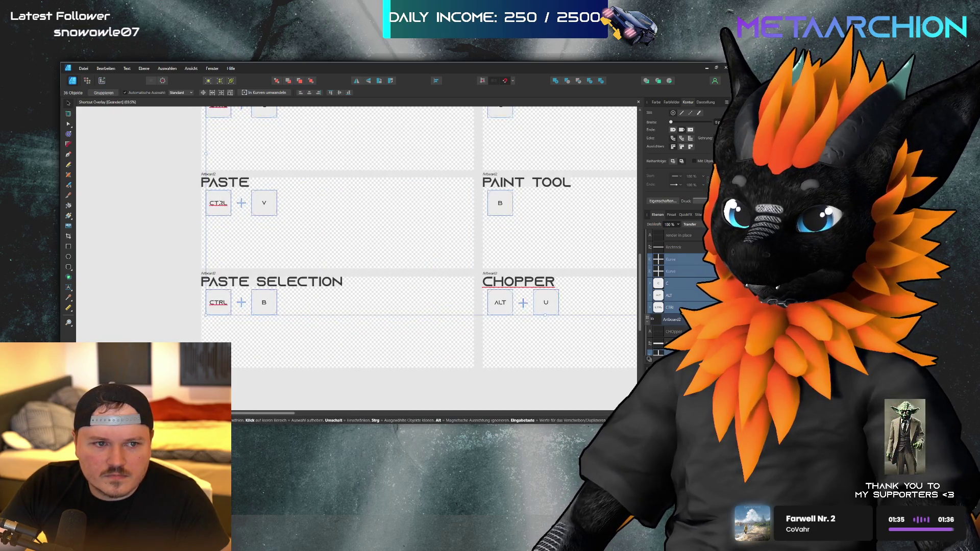
key("Down")
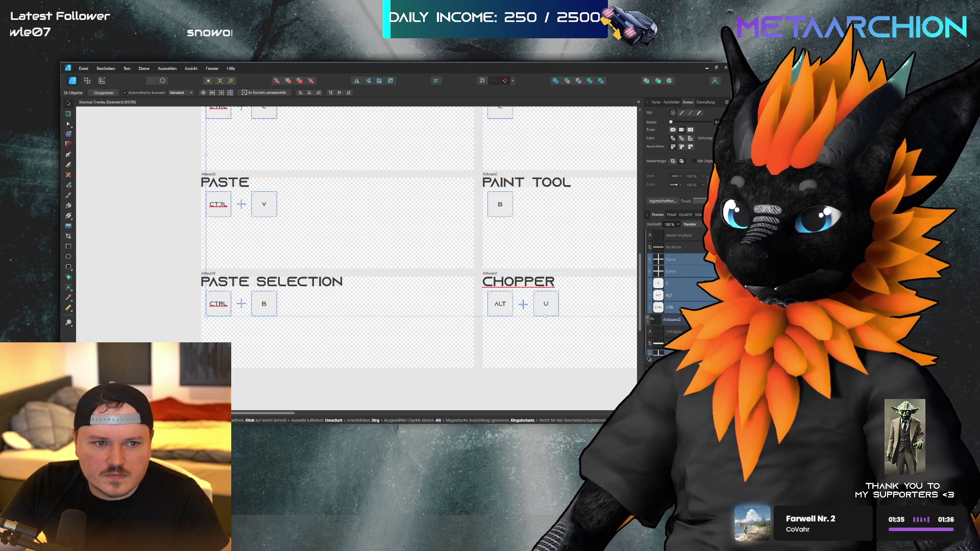
key("Right")
key("Down")
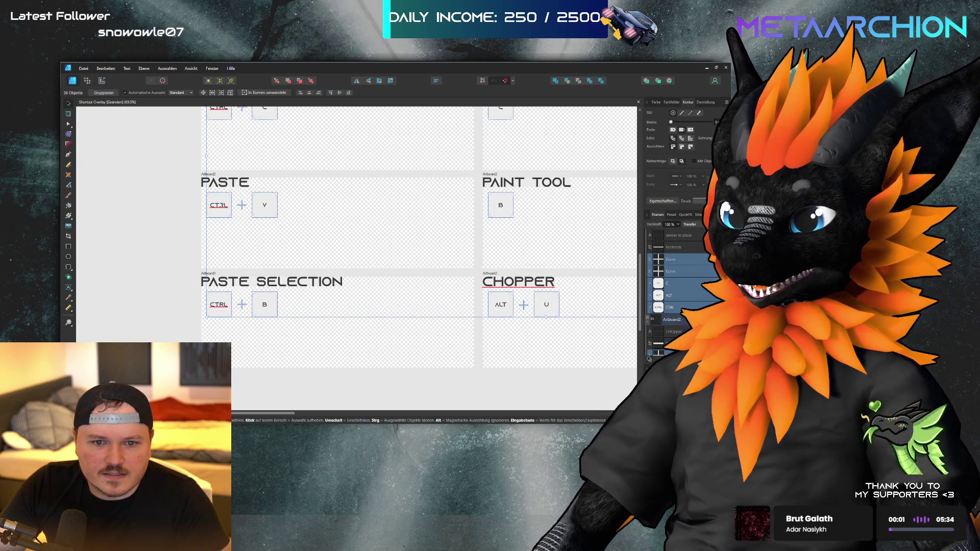
scroll(341, 238, "up", 5)
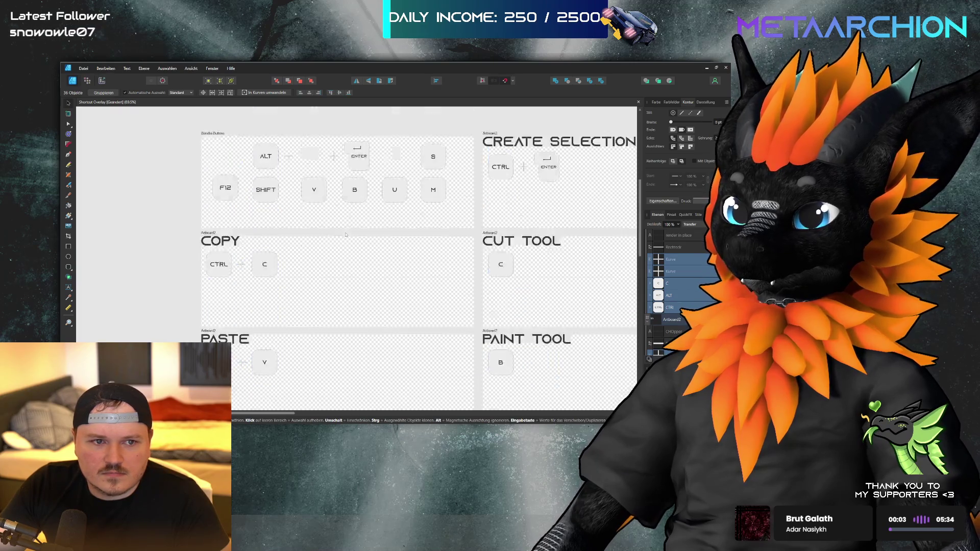
left_click(325, 247)
left_click(318, 264)
scroll(332, 240, "down", 1)
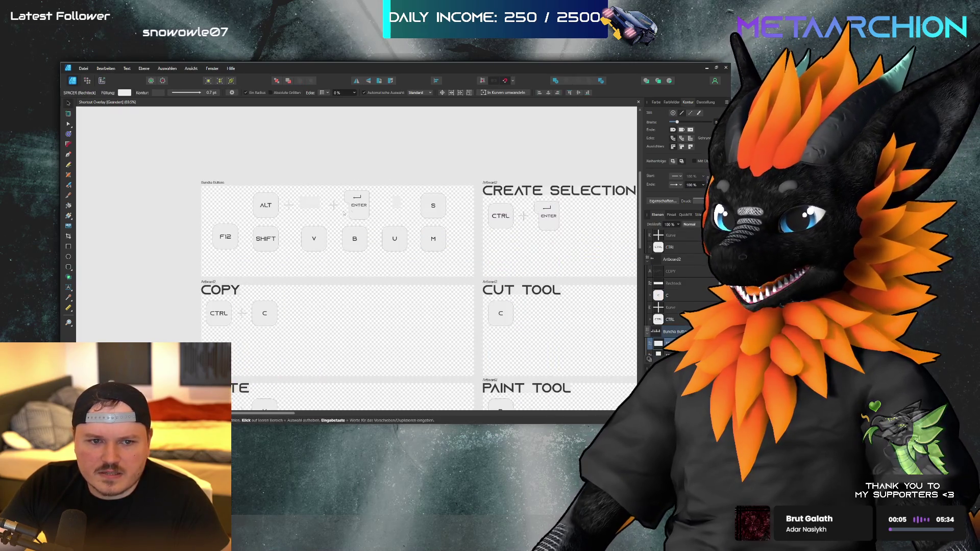
left_click_drag(310, 203, 394, 204)
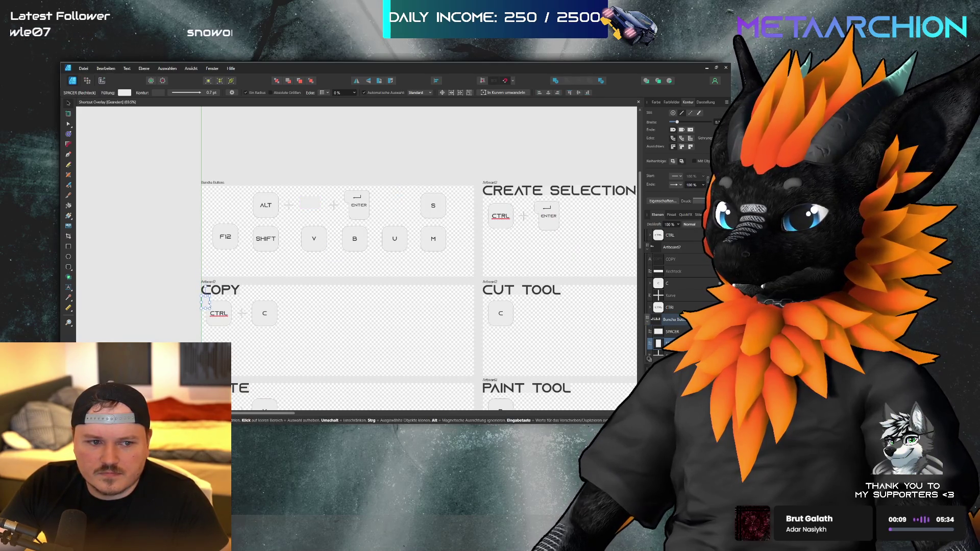
left_click(218, 294)
left_click(205, 304)
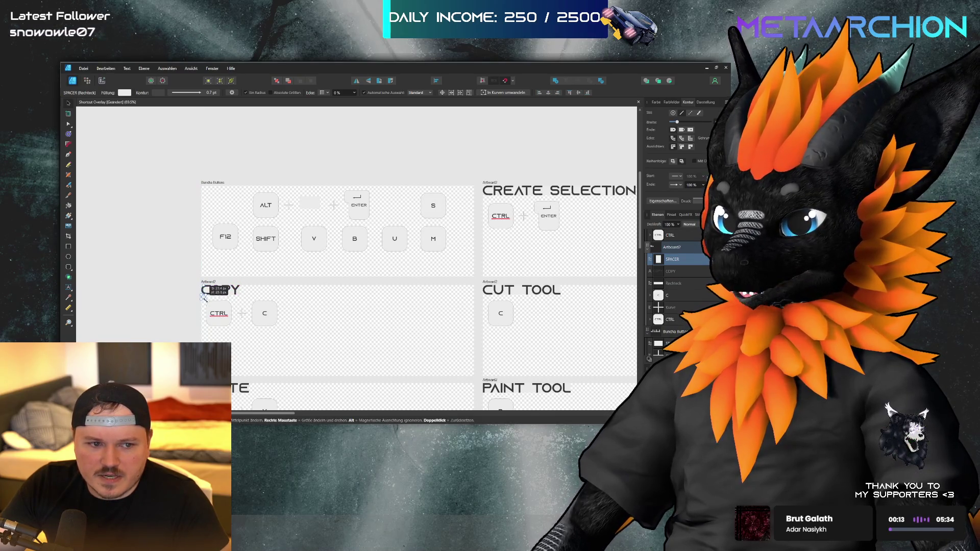
scroll(205, 298, "up", 10)
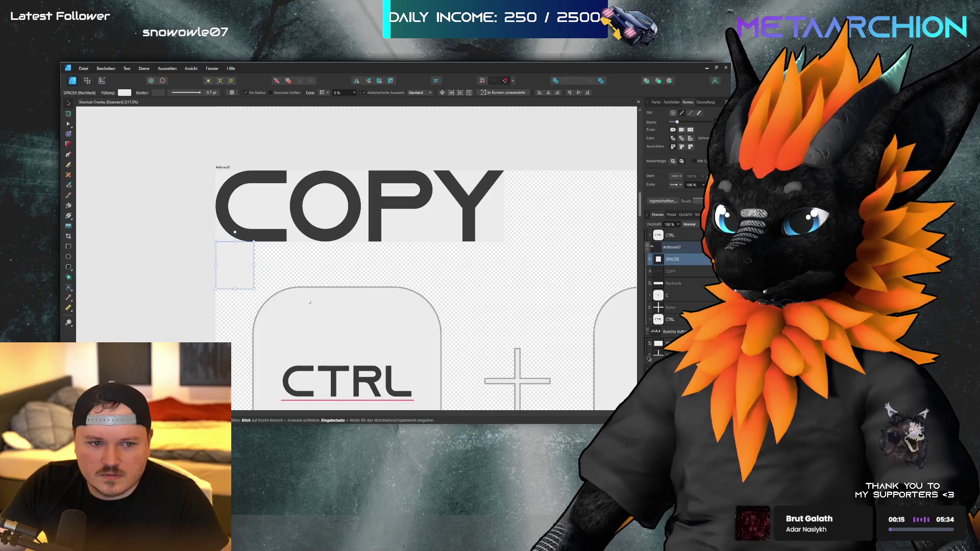
mouse_move(253, 289)
left_mouse_down()
mouse_move(245, 279)
mouse_move(254, 289)
left_mouse_up()
scroll(223, 270, "down", 10)
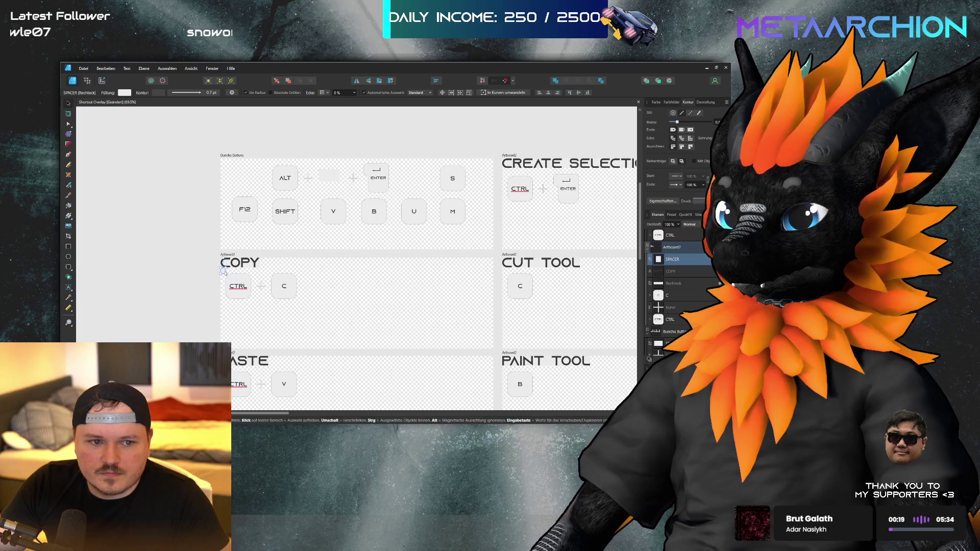
left_click(207, 210)
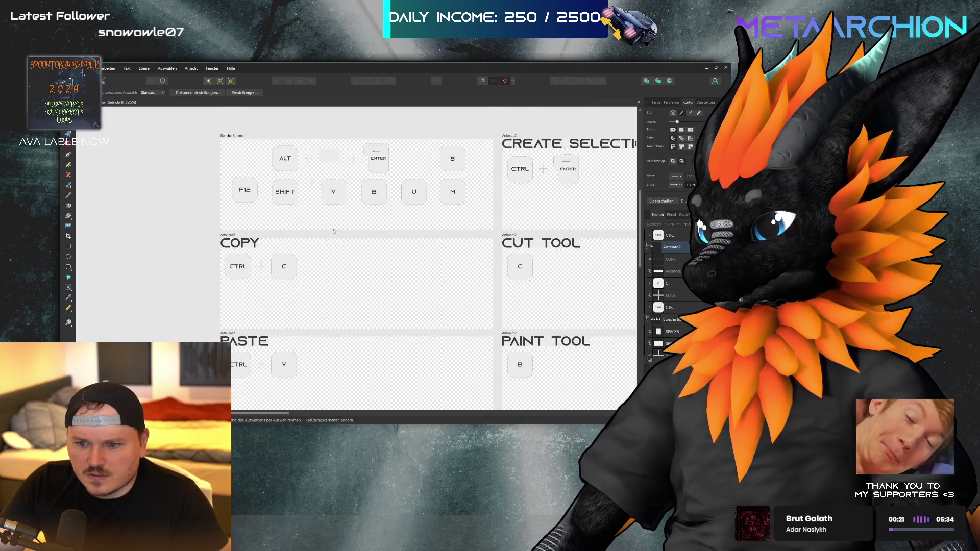
scroll(207, 210, "down", 2)
scroll(206, 210, "down", 3)
scroll(321, 248, "up", 6)
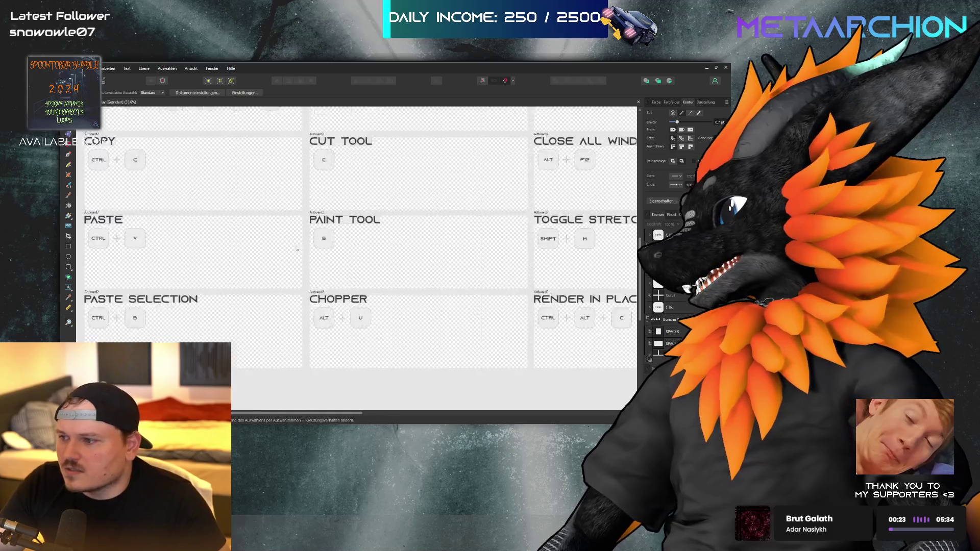
scroll(321, 249, "up", 5)
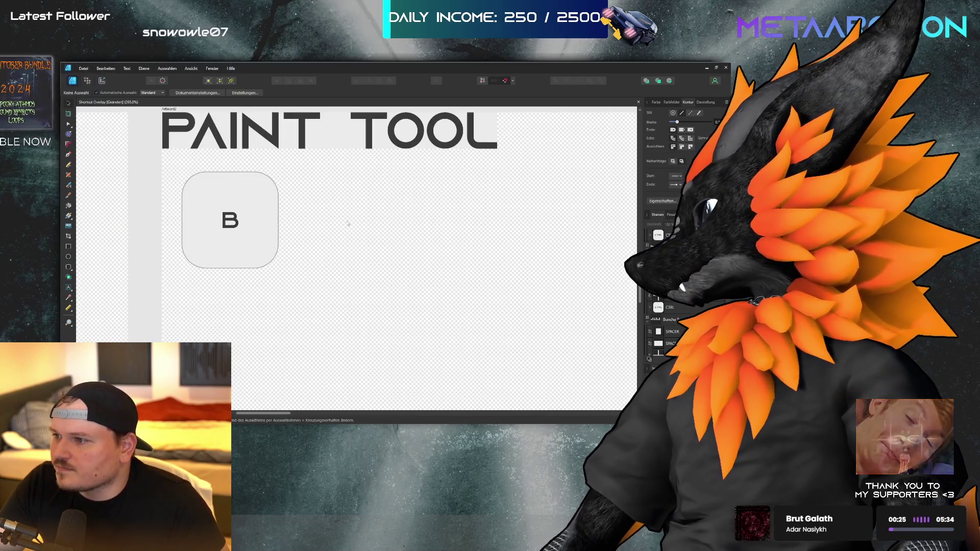
scroll(349, 225, "down", 1)
scroll(349, 223, "down", 1)
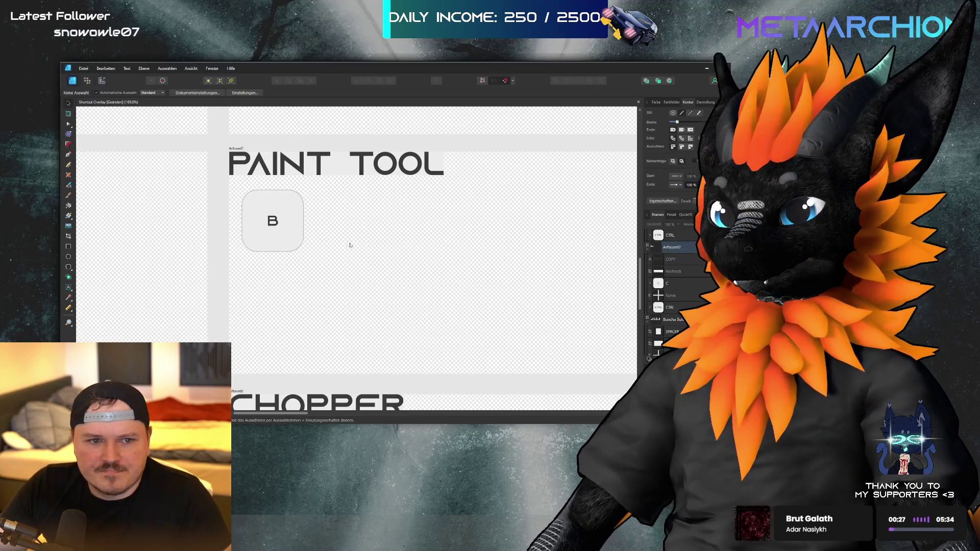
scroll(357, 240, "down", 3)
left_click(572, 292)
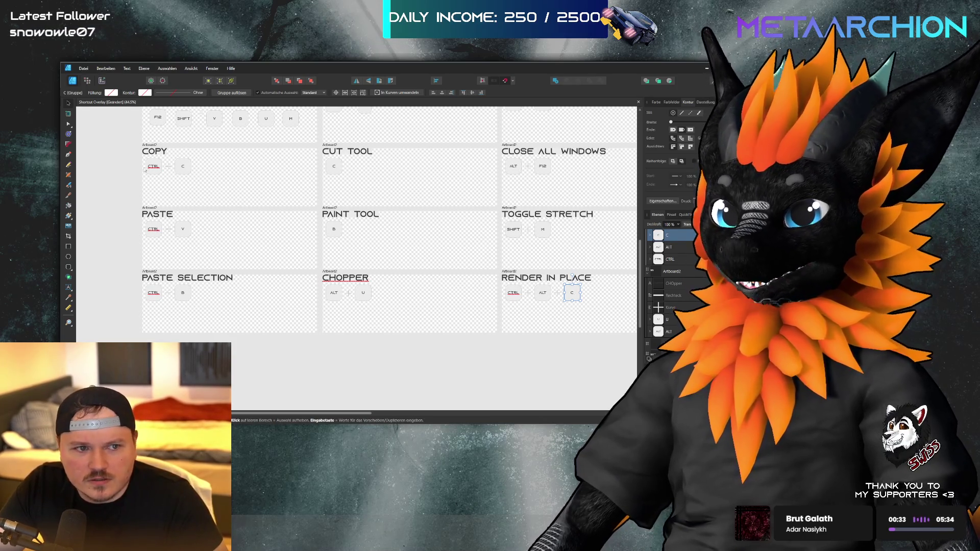
scroll(255, 204, "up", 3)
scroll(346, 219, "right", 1)
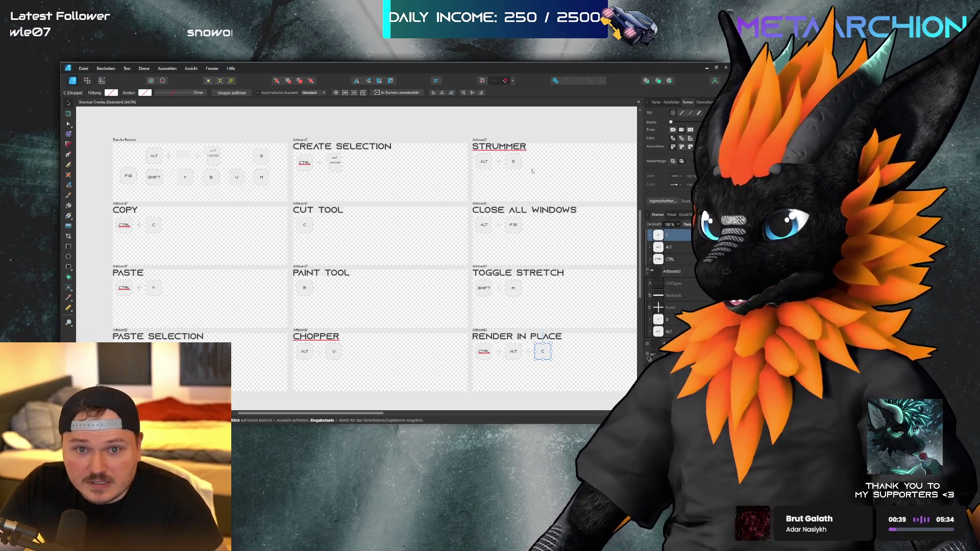
- Set the Close All Windows F12 key label to 9 pt
double_click(514, 225)
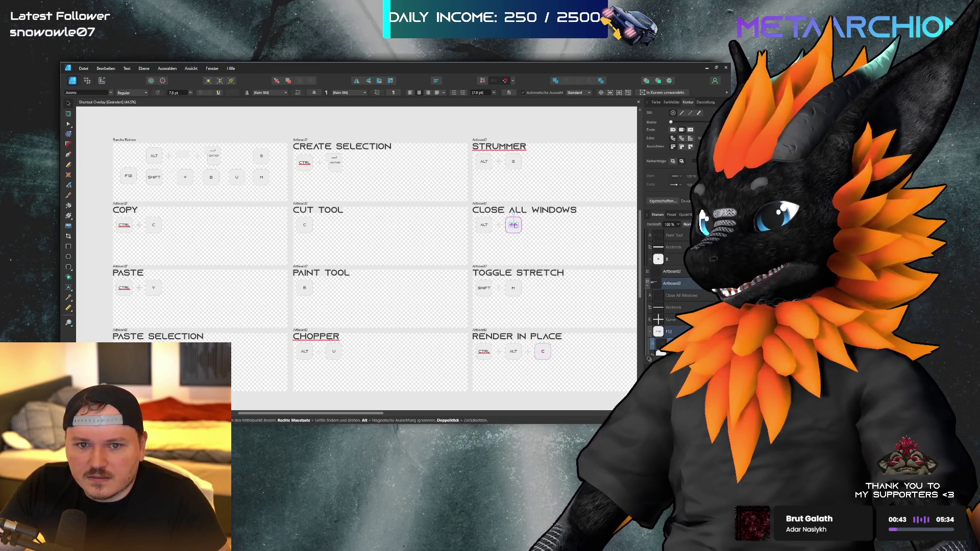
scroll(514, 225, "up", 6)
double_click(516, 227)
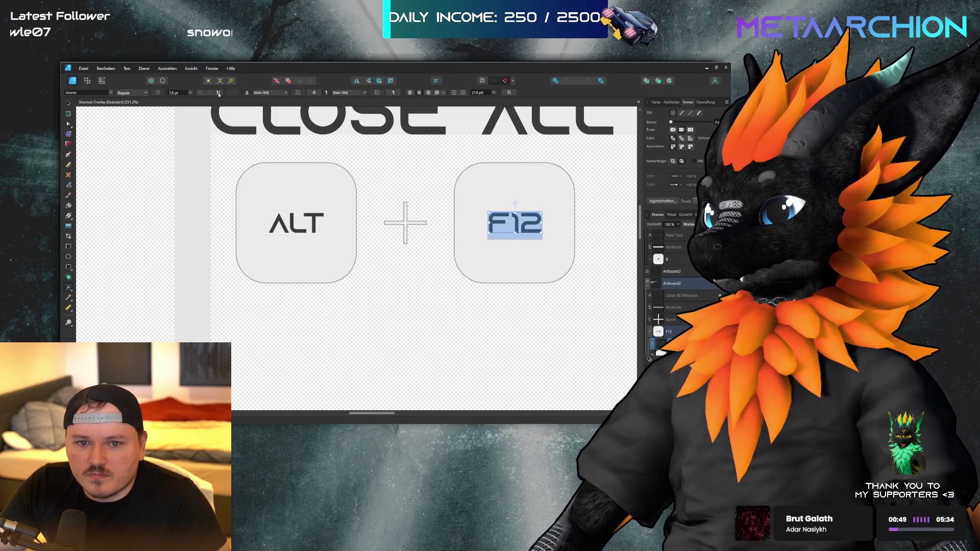
left_click(179, 93)
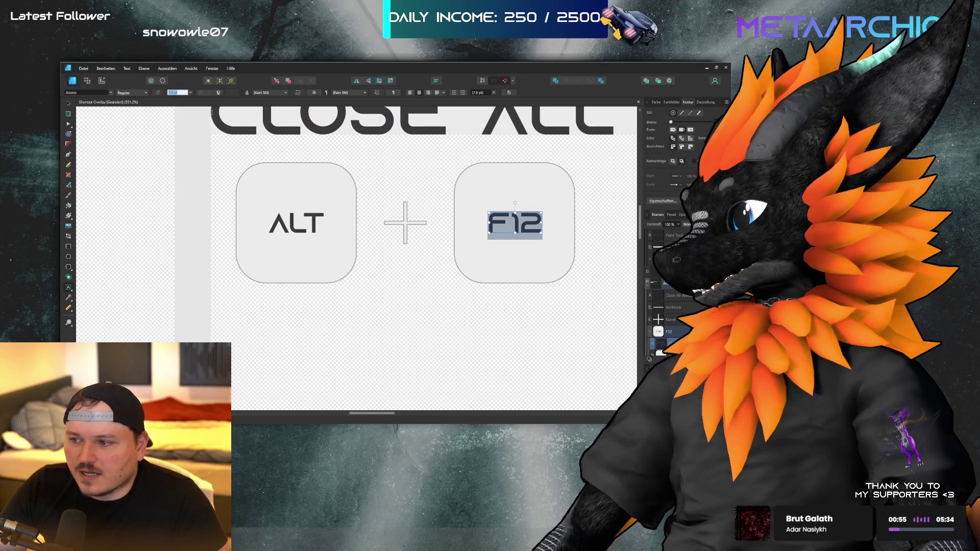
key("Return")
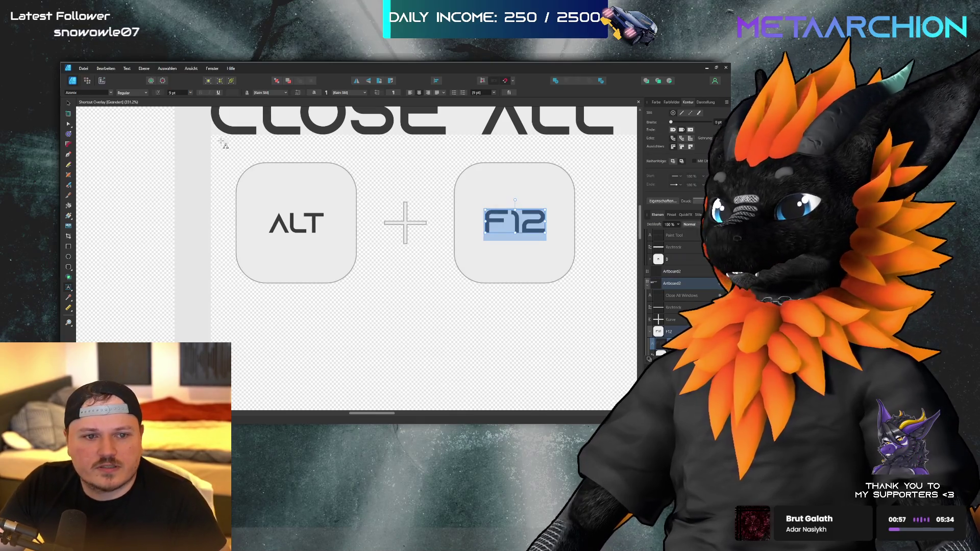
- Move the F12 label down so it sits centred in its key cap
left_click(597, 226)
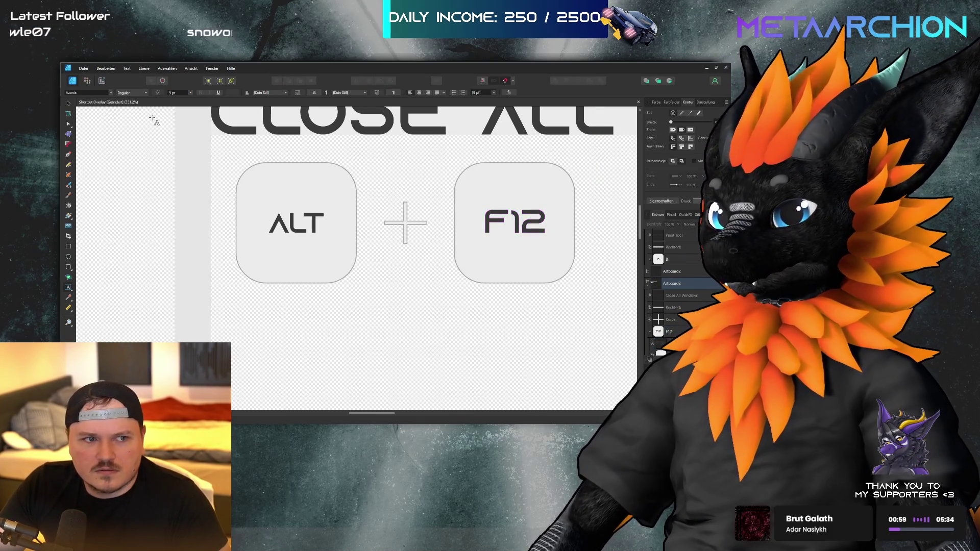
left_click(69, 103)
left_click(516, 227)
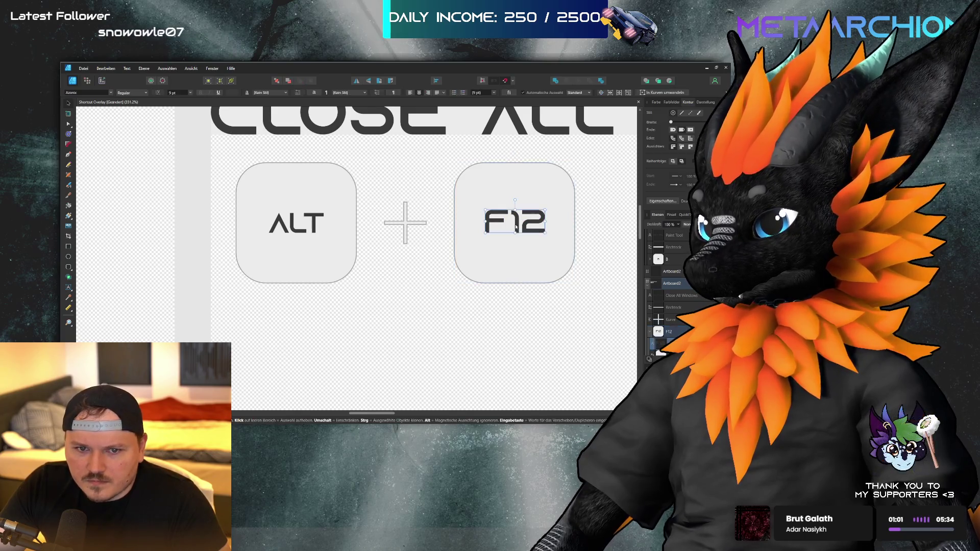
left_click_drag(515, 222, 515, 227)
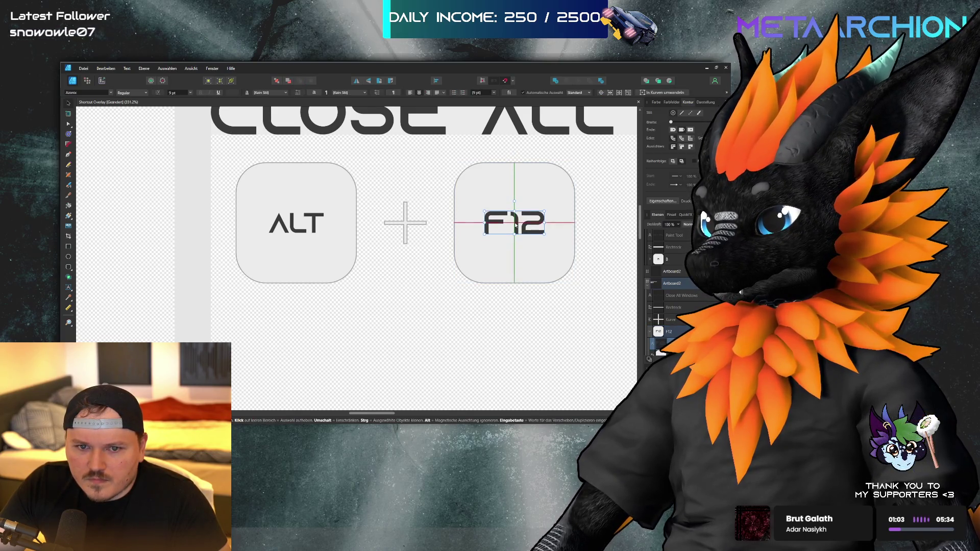
left_click(514, 313)
- Shift the ALT label sideways to centre it in its key cap
scroll(419, 287, "down", 1)
scroll(419, 287, "down", 3)
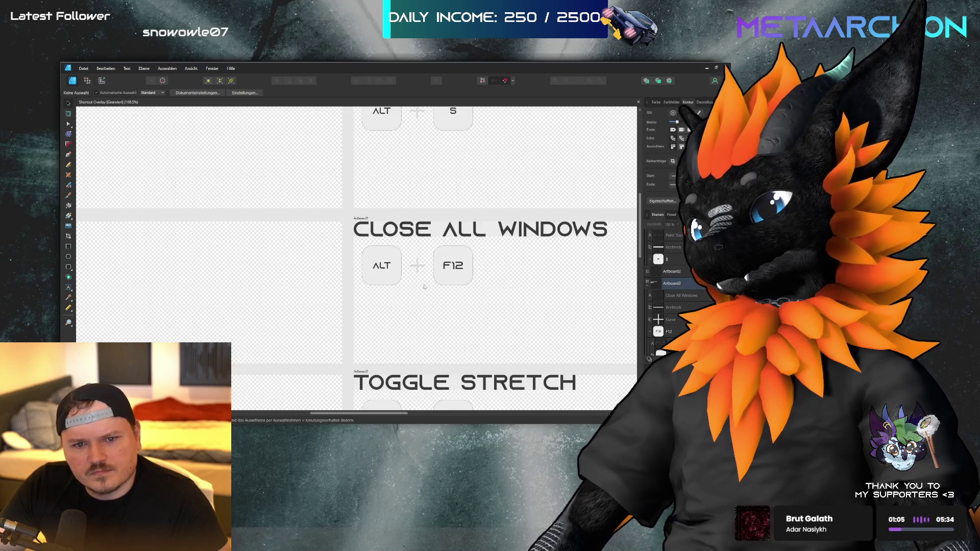
double_click(378, 267)
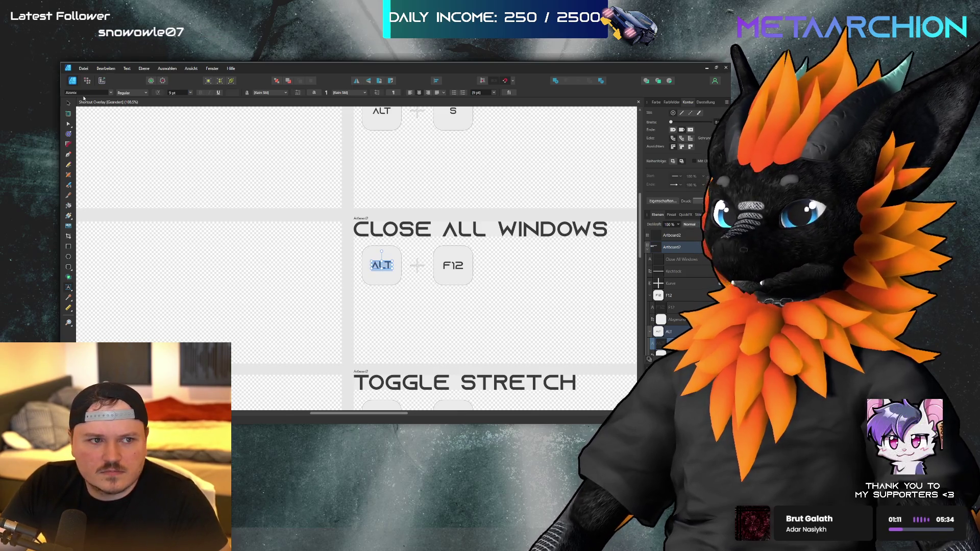
left_click(70, 104)
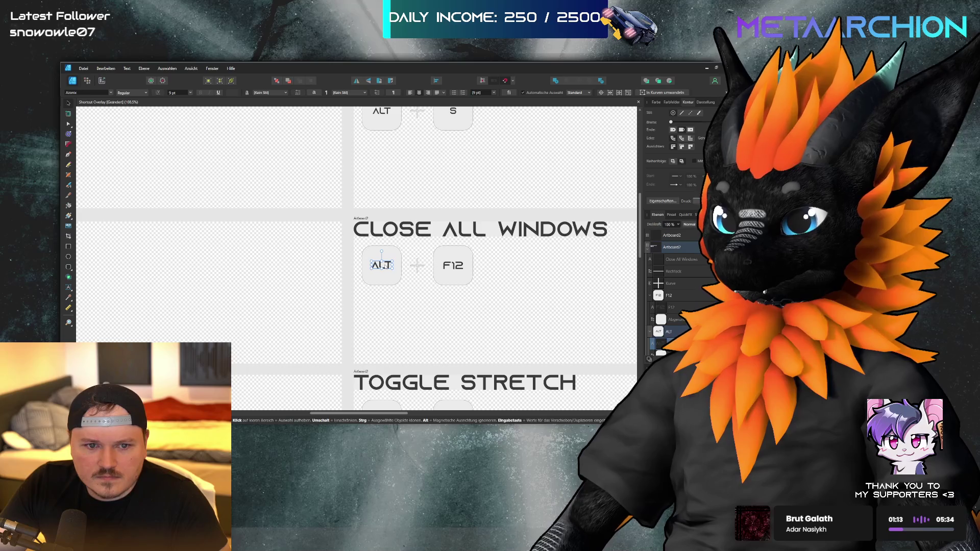
left_click_drag(382, 266, 385, 266)
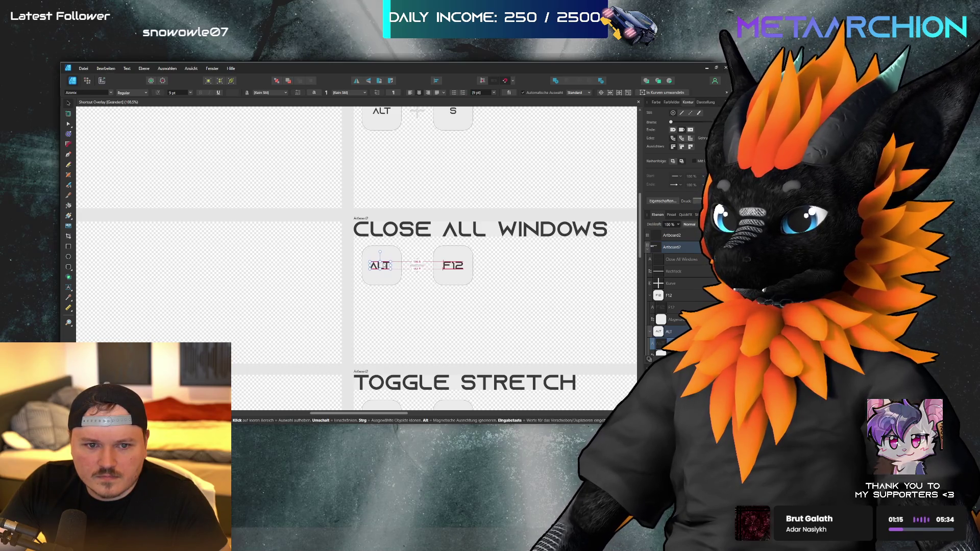
scroll(385, 266, "up", 5)
left_click(357, 321, "shift")
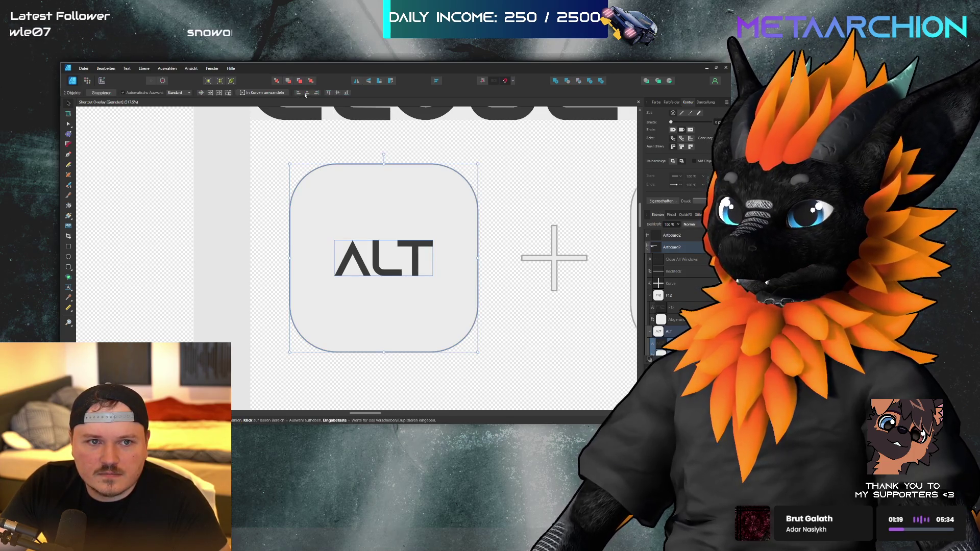
left_click(544, 184)
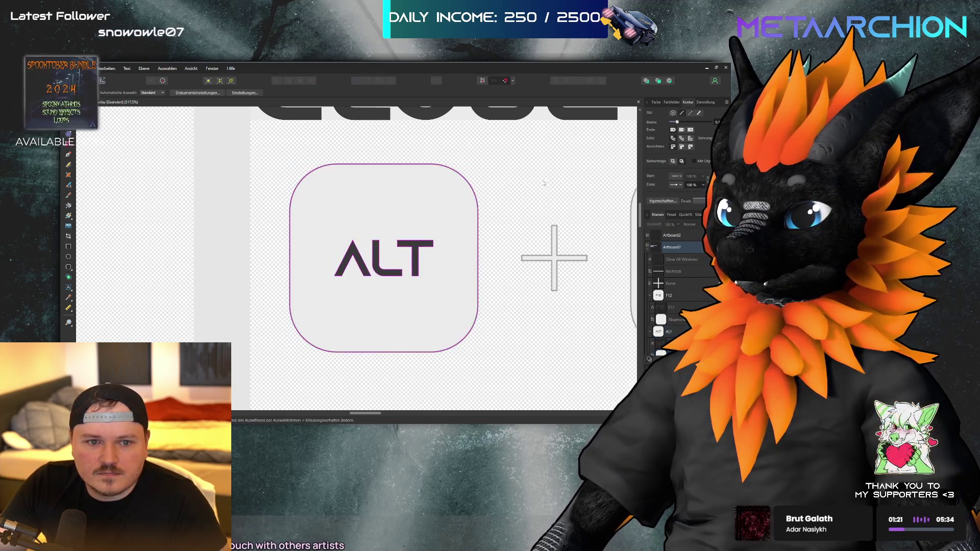
scroll(351, 210, "down", 5)
scroll(469, 236, "down", 3)
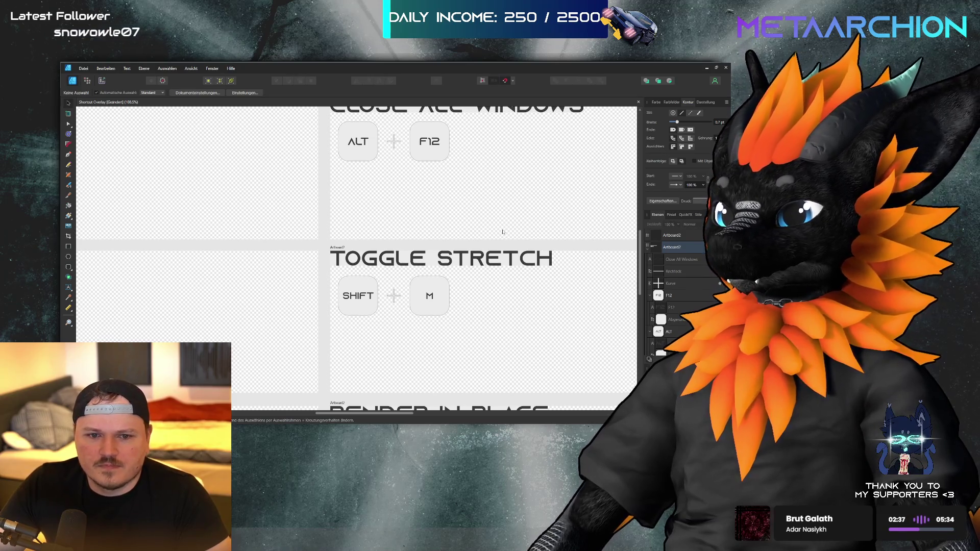
- Set the multi-key artboard's ALT label to 9 pt
scroll(502, 231, "down", 5)
scroll(505, 190, "up", 3)
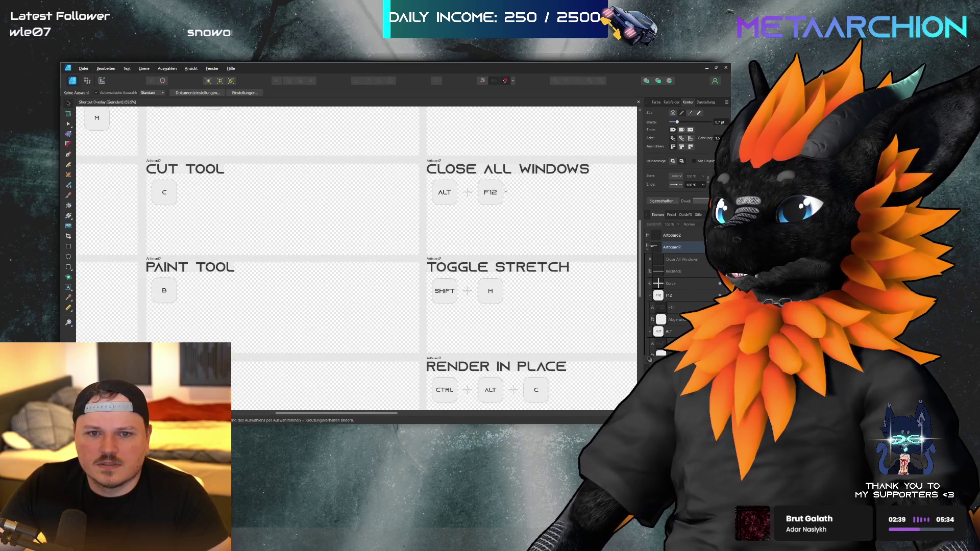
scroll(490, 214, "left", 5)
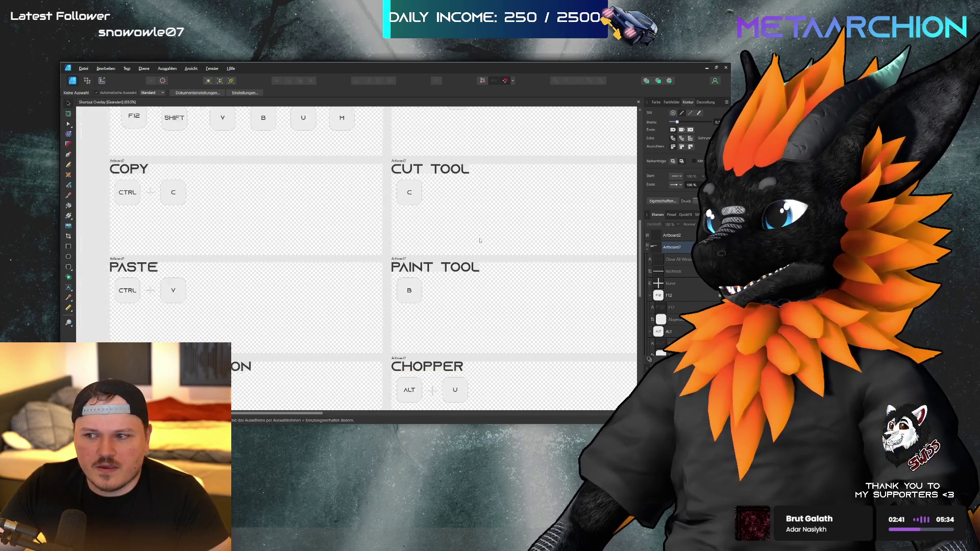
scroll(480, 240, "left", 1)
scroll(163, 212, "up", 2)
left_click(246, 192)
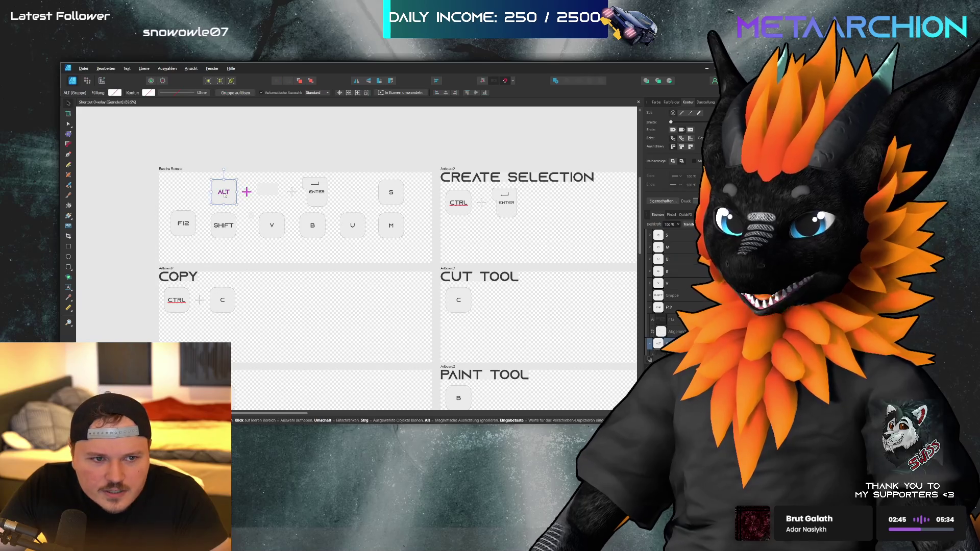
left_click(224, 192)
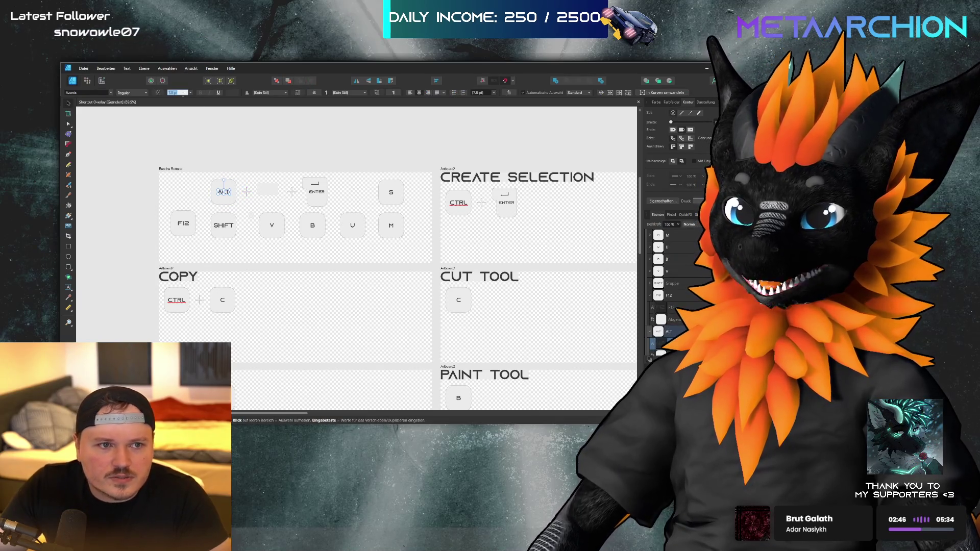
type("9")
key("Return")
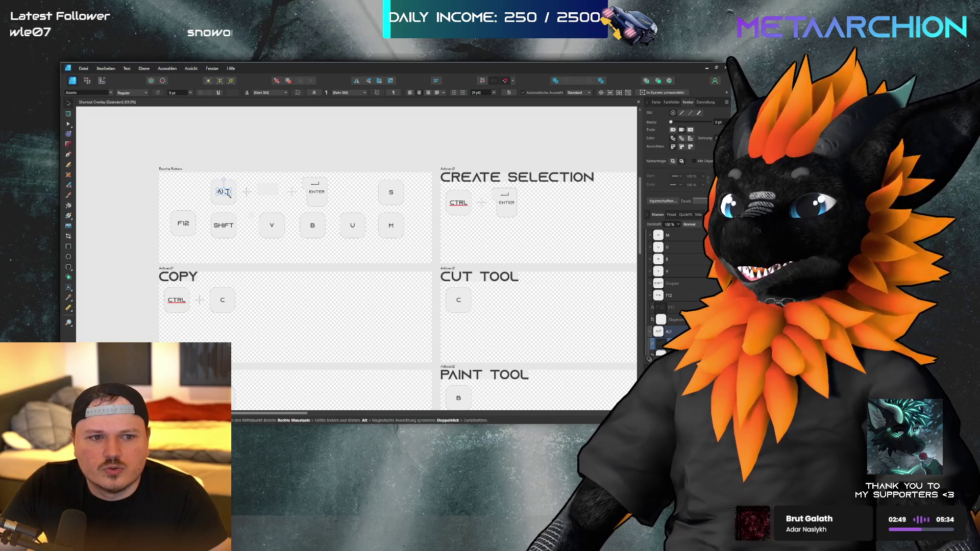
key("Escape")
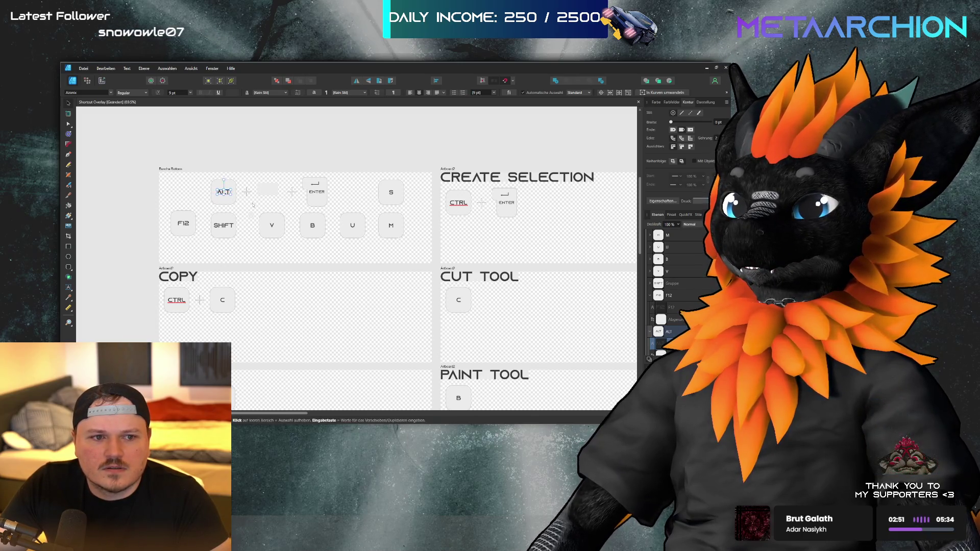
- Set the ENTER and S labels to 9 pt and raise S level with ALT
left_click(317, 196)
left_click(391, 192, "shift")
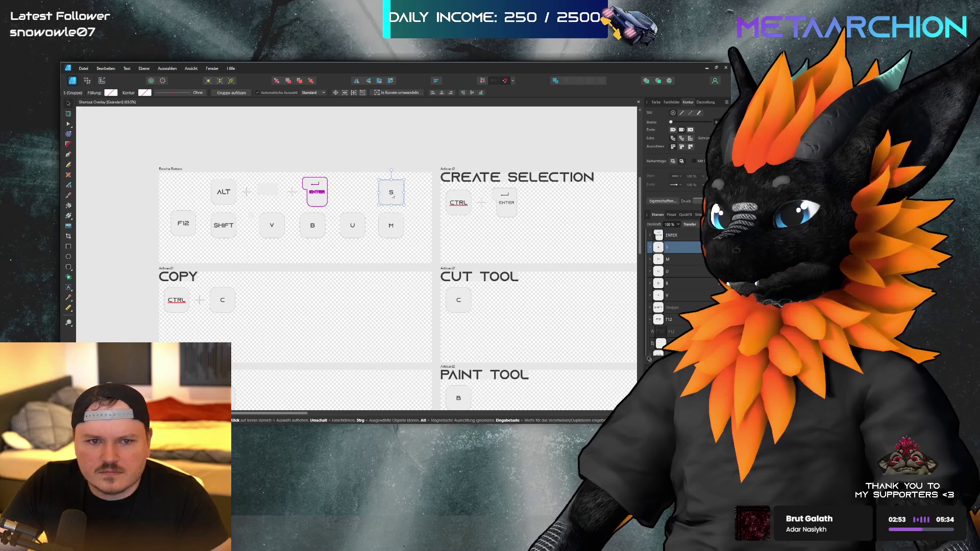
left_click(177, 92)
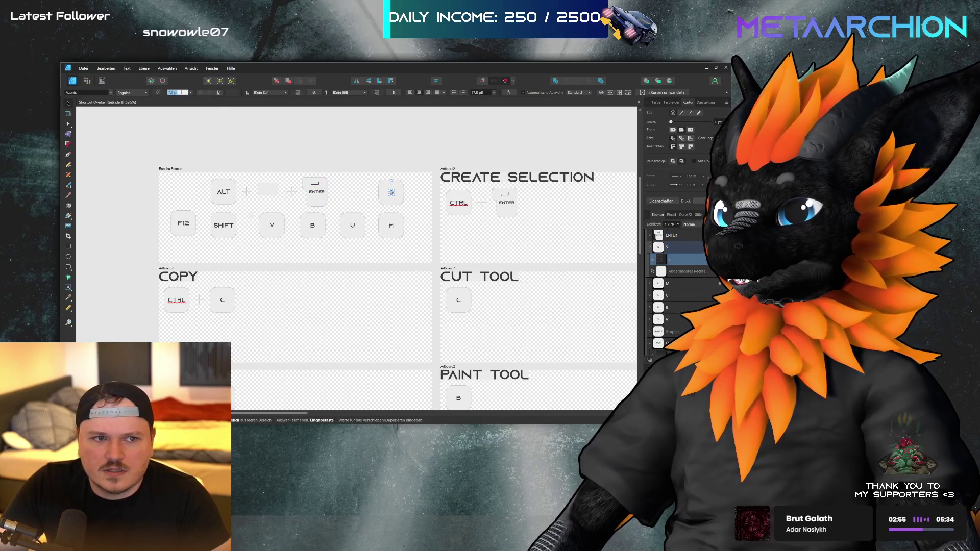
type("9")
key("Return")
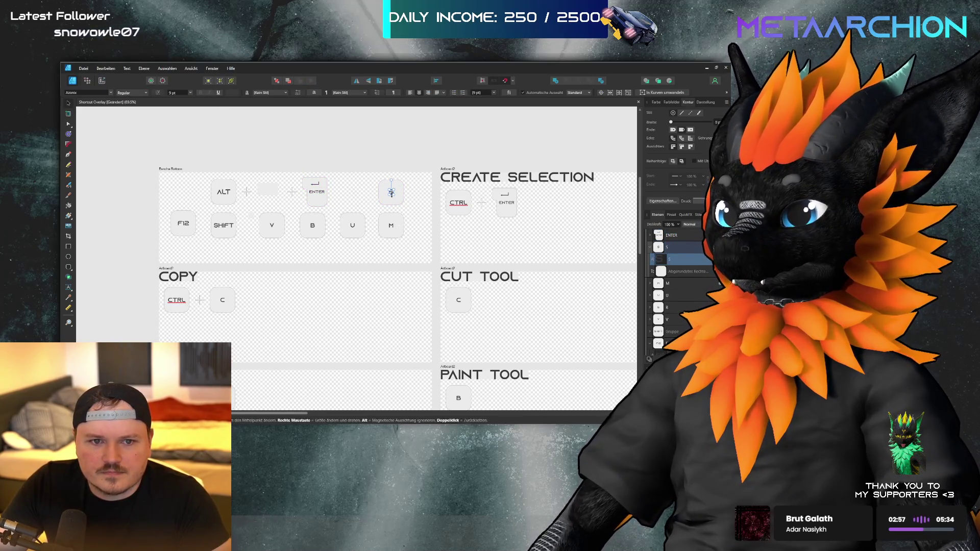
left_click_drag(391, 196, 390, 192)
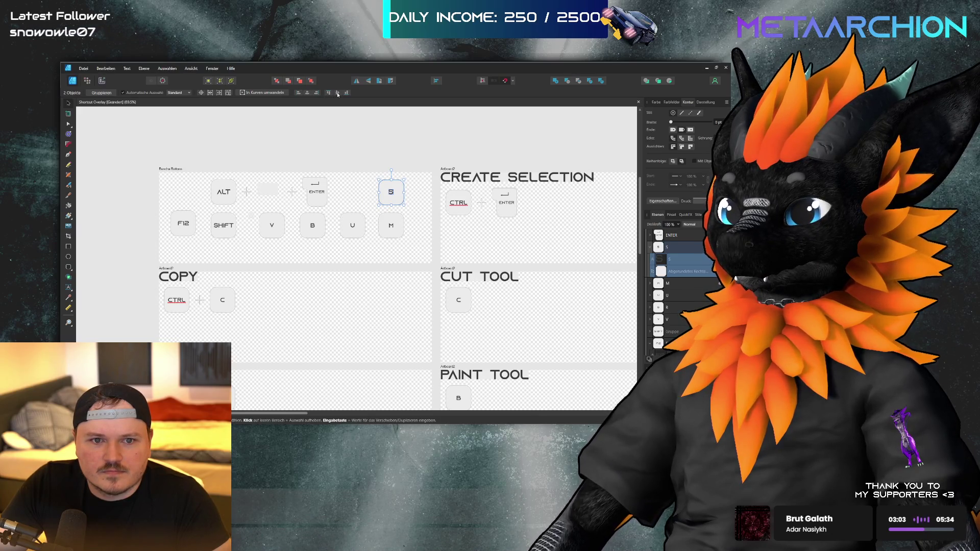
left_click(339, 151)
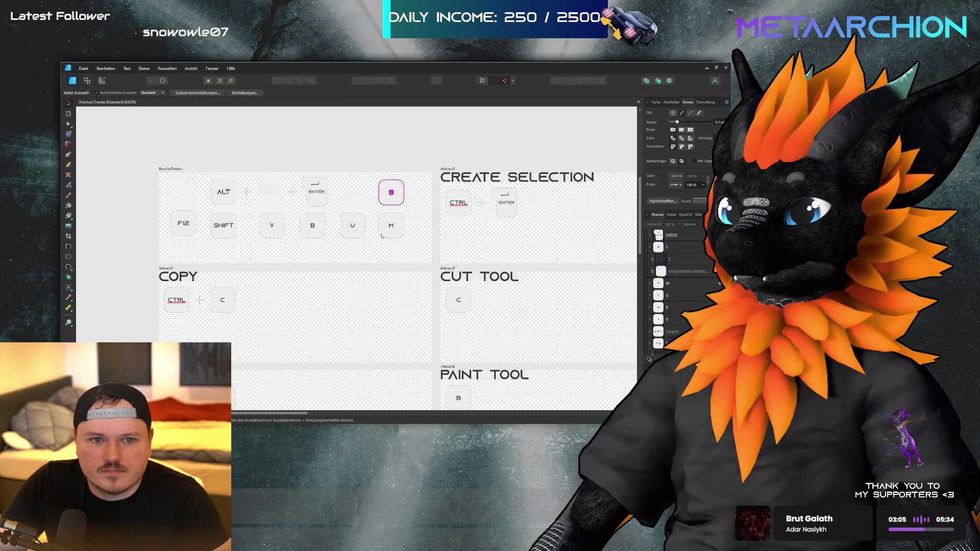
- Resize the M and U key-cap labels to 9 pt
double_click(392, 228)
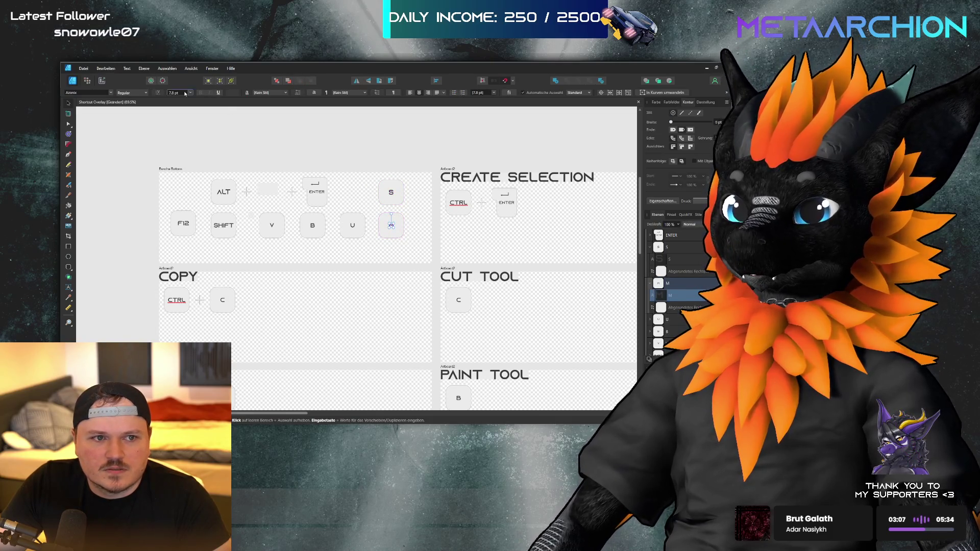
type("16")
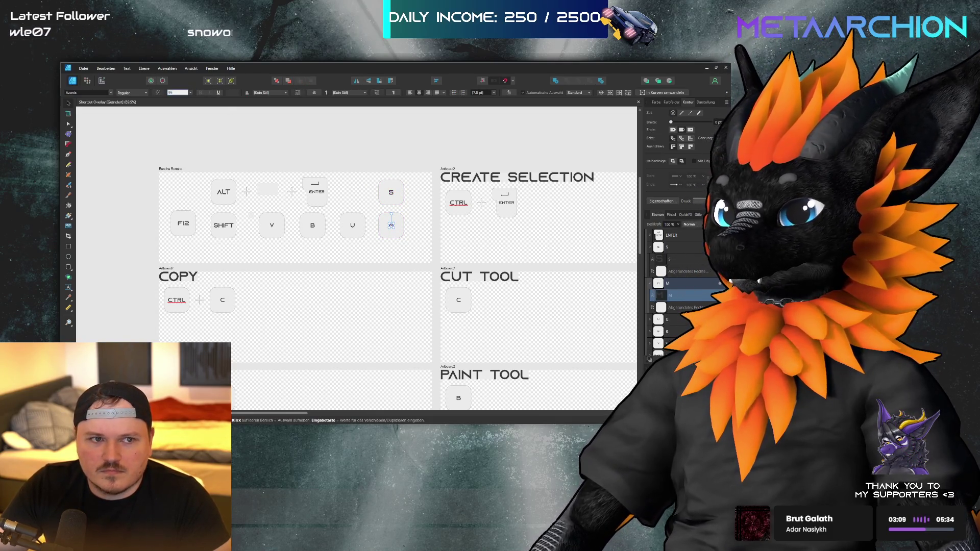
key("Return")
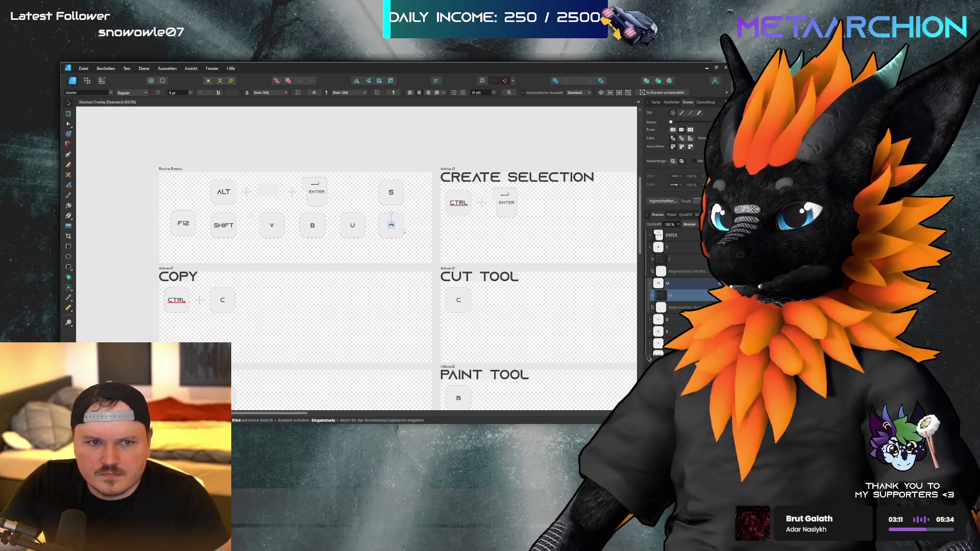
left_click(391, 225, "shift")
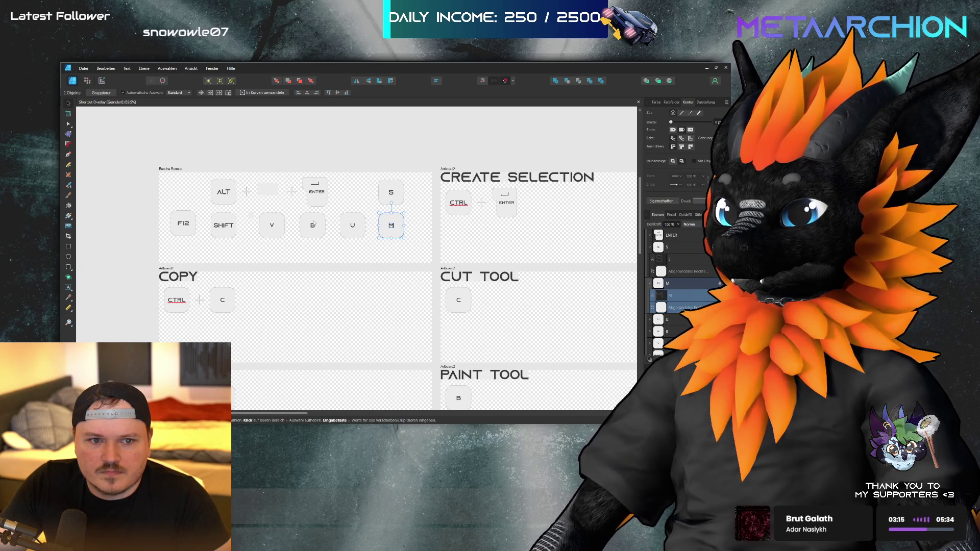
left_click(357, 227, "shift")
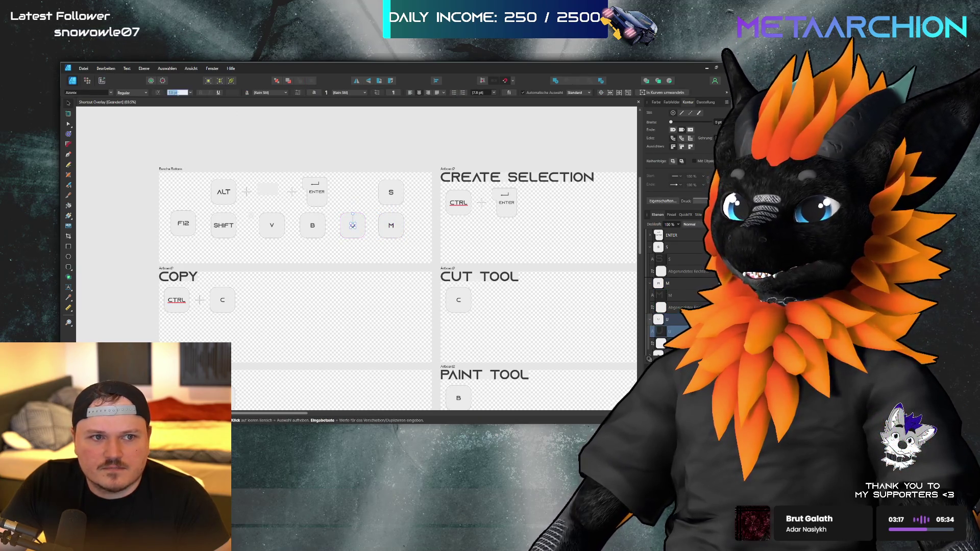
type("9")
key("Return")
key("Escape")
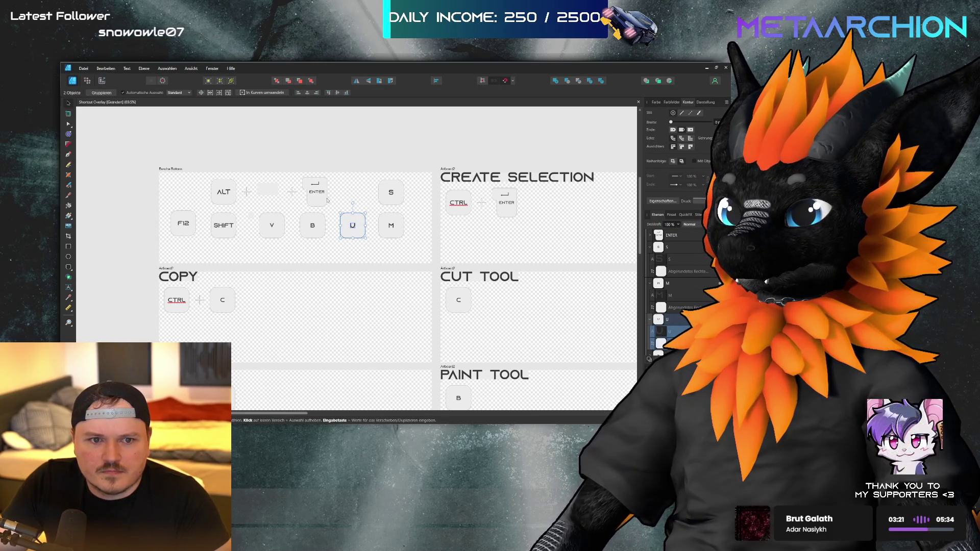
- Resize the B and V key-cap labels to 9 pt
left_click(314, 226, "shift")
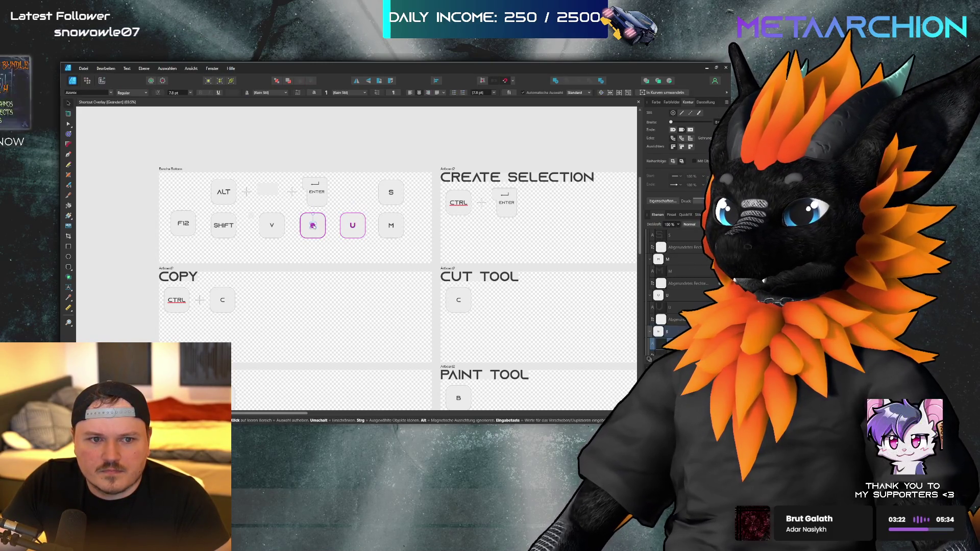
left_click(182, 95)
type("9")
key("Return")
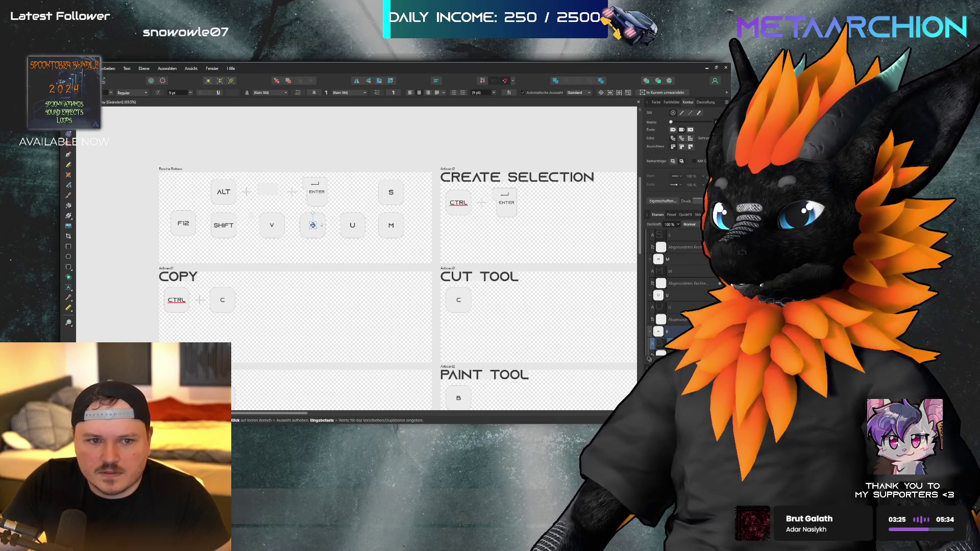
key("Escape")
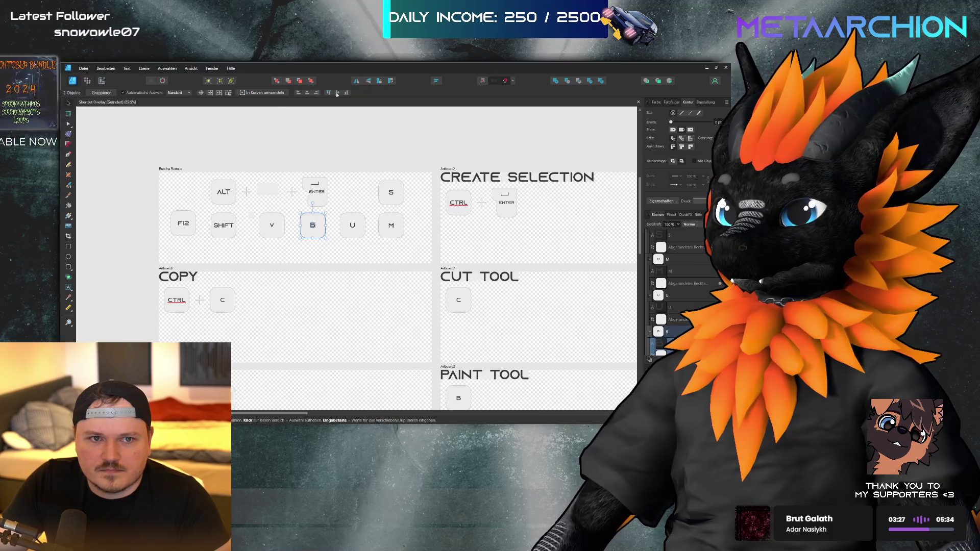
double_click(275, 226)
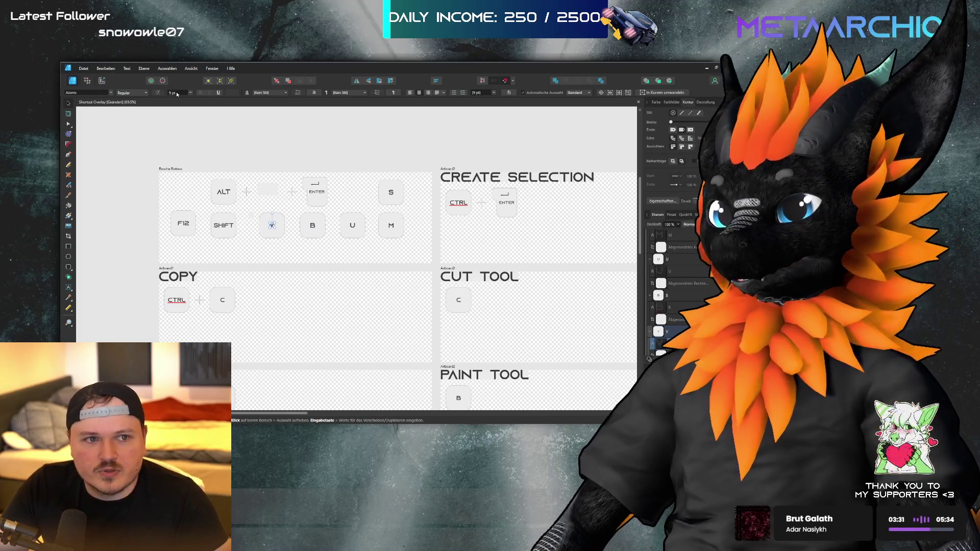
type("9")
key("Return")
key("Escape")
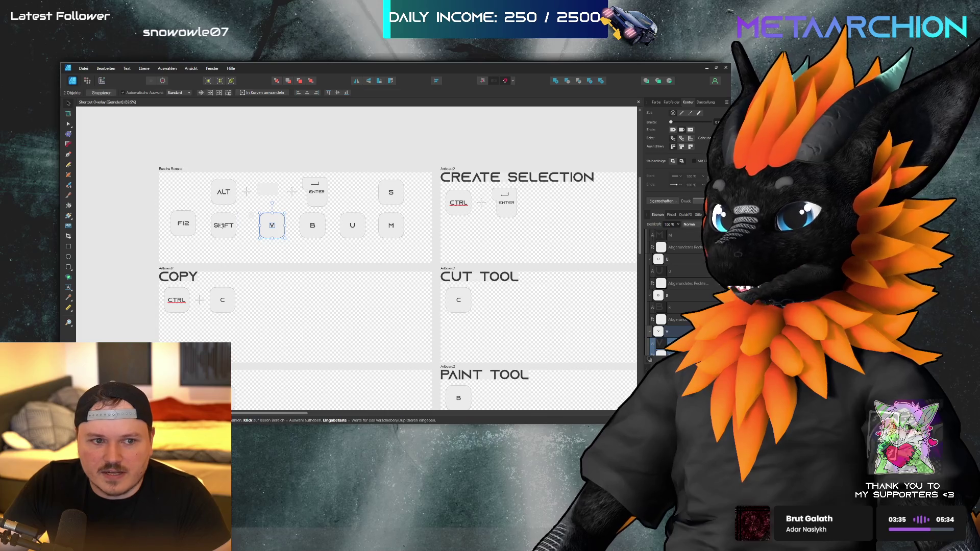
- Inspect the SHIFT and F12 key labels, then select COPY's C key
left_click(223, 226)
left_click(184, 225)
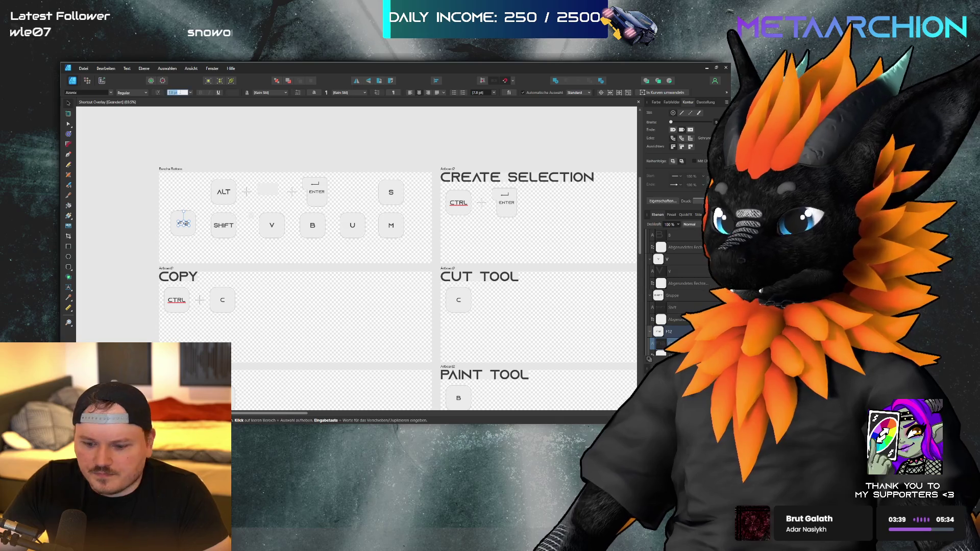
left_click(189, 231)
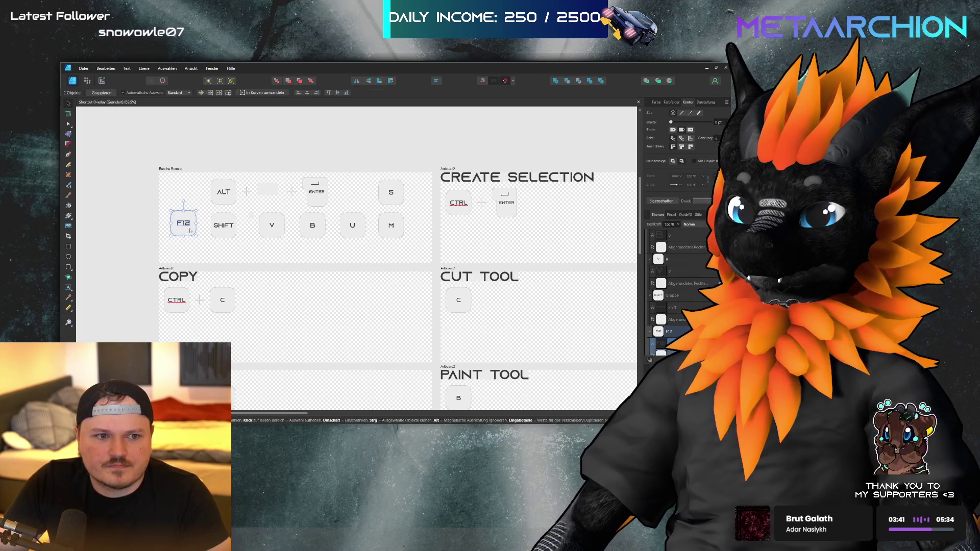
scroll(290, 226, "down", 1)
left_click(223, 260)
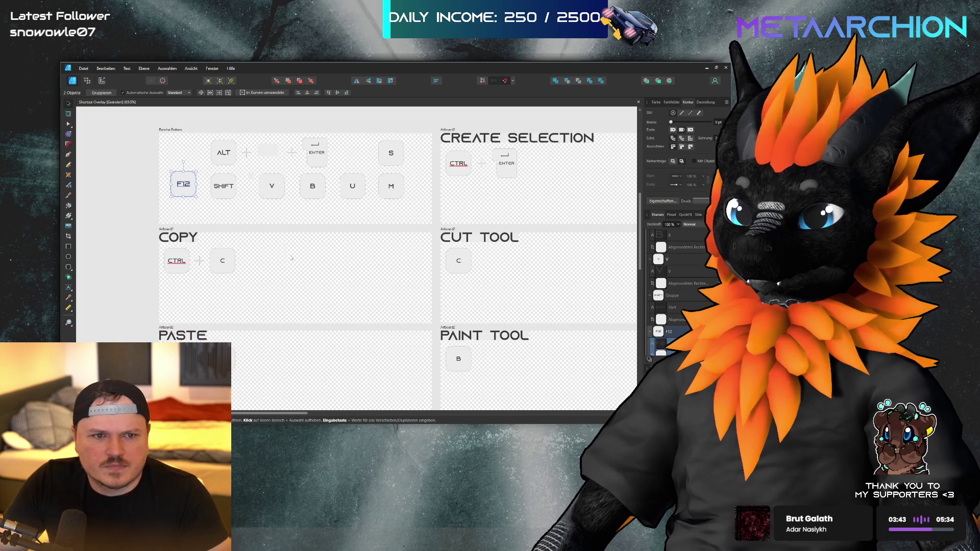
- Set the V key label on PASTE to 9 pt
double_click(223, 262)
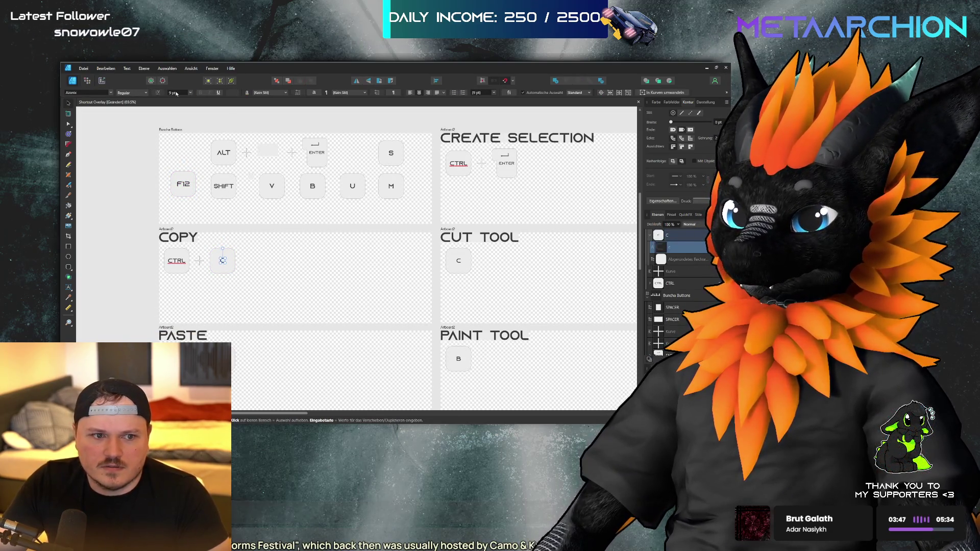
key("ctrl+a")
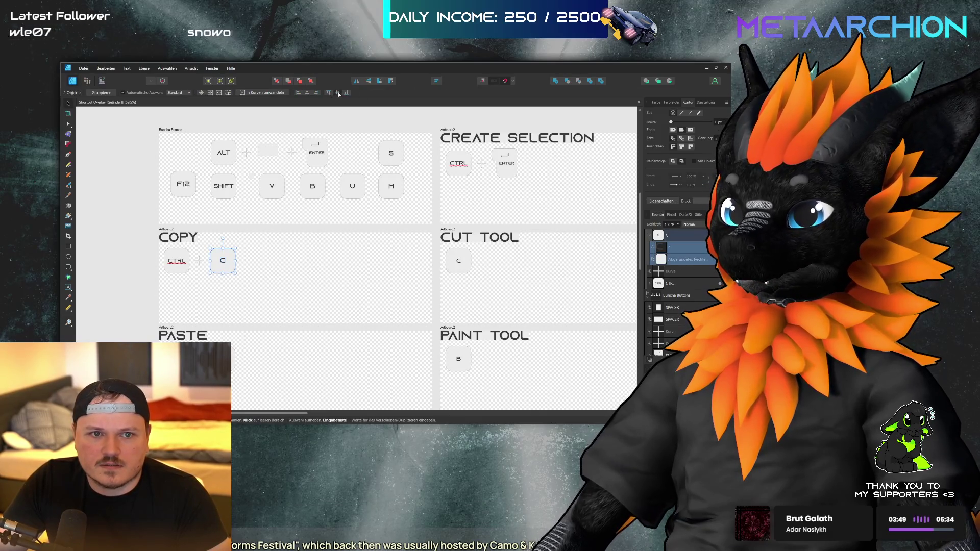
scroll(399, 258, "down", 2)
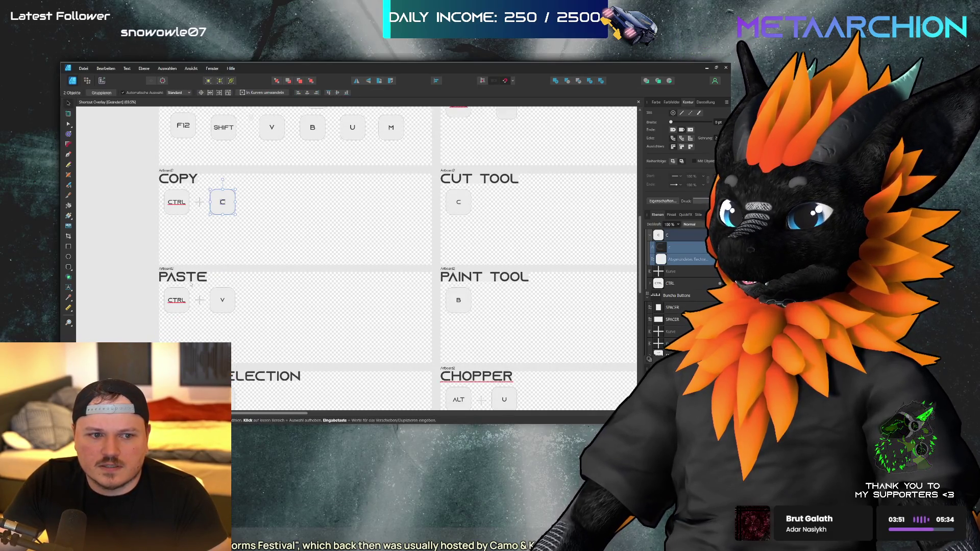
double_click(222, 302)
type("9")
key("Return")
left_click(232, 306, "shift")
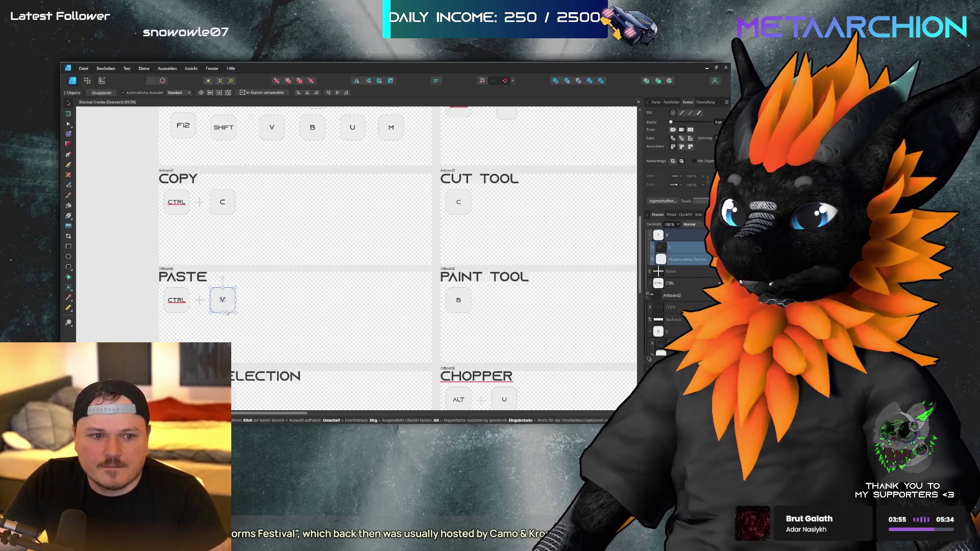
- Set the B key label on PASTE SELECTION to 9 pt
scroll(312, 195, "down", 2)
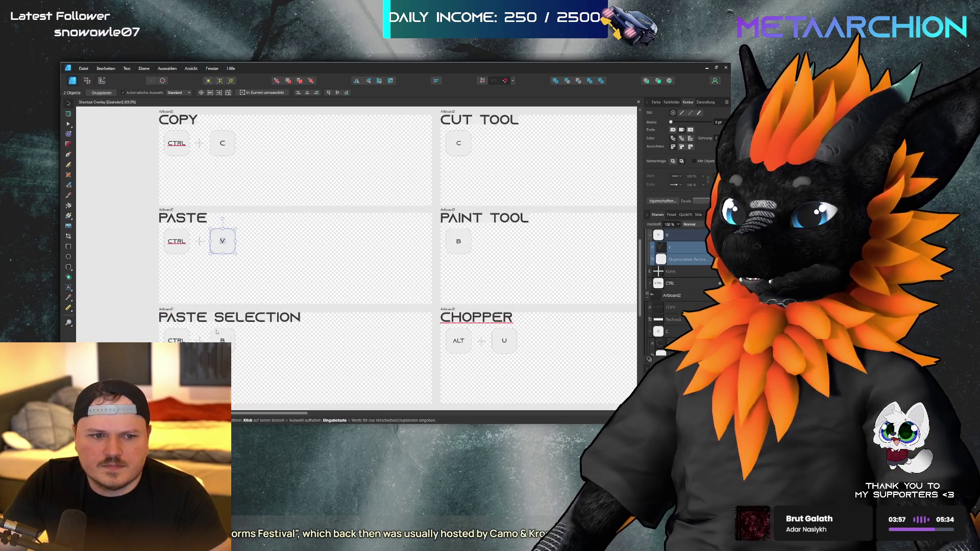
left_click(224, 341)
left_click(179, 93)
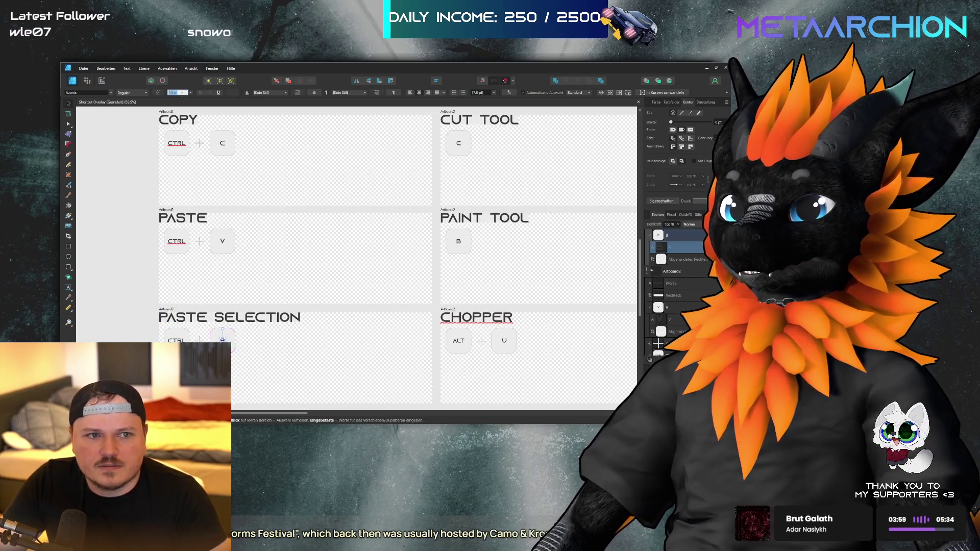
type("9")
key("Return")
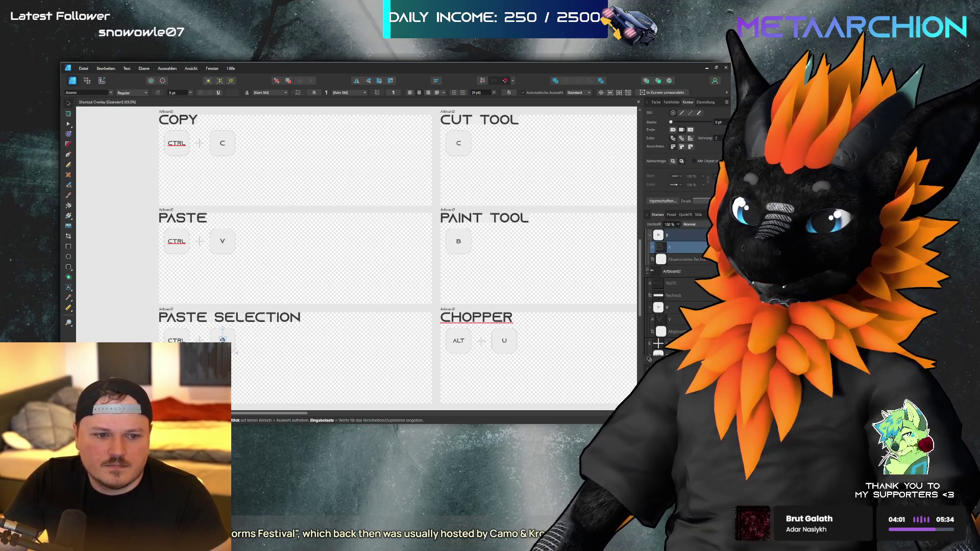
left_click(223, 339, "shift")
- Inspect the CUT TOOL C, PAINT TOOL B and CHOPPER ALT key caps
scroll(400, 146, "right", 3)
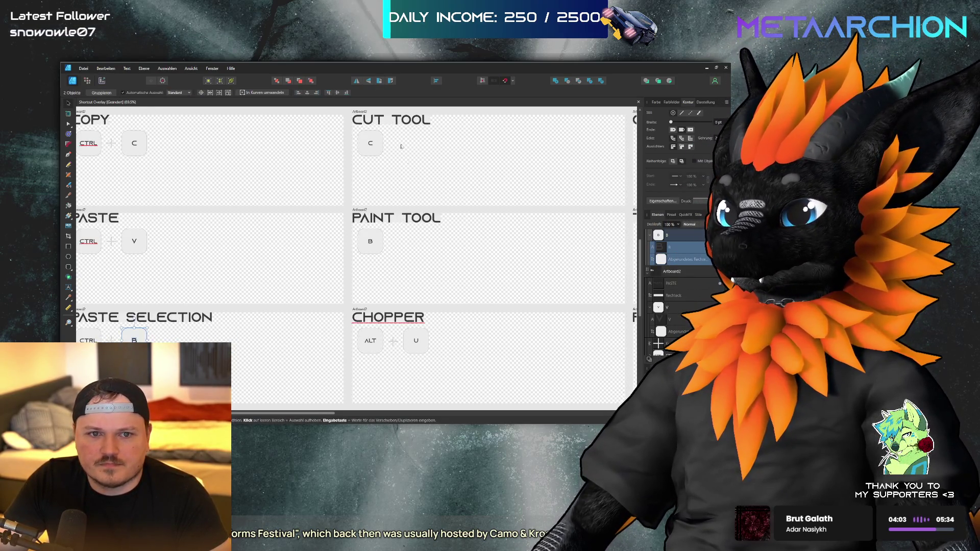
left_click(371, 145)
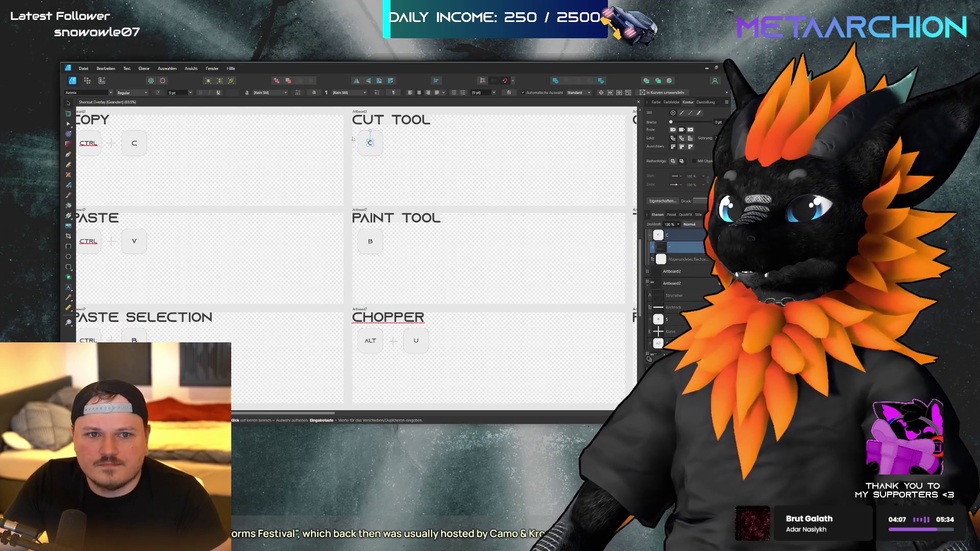
left_click(371, 143, "shift")
left_click(371, 241)
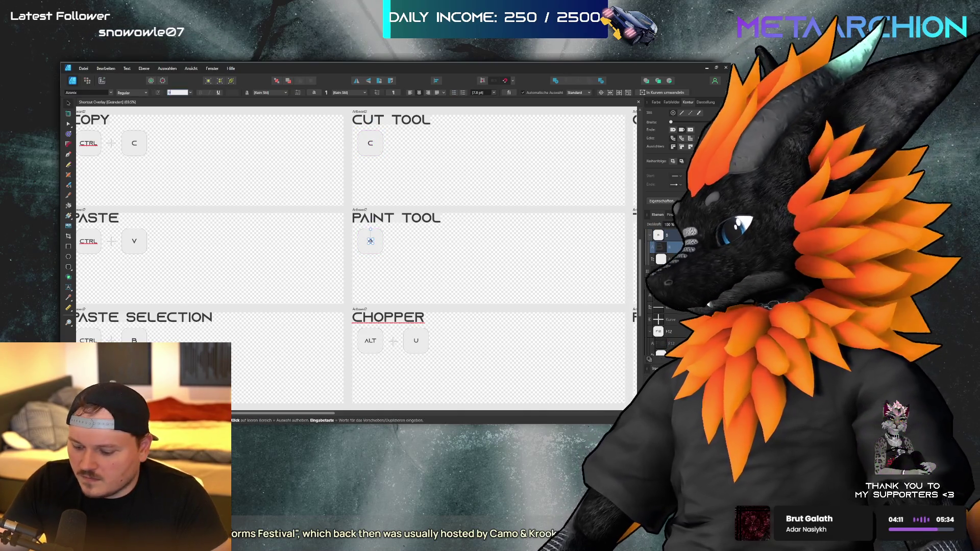
type("B")
left_click(371, 244, "shift")
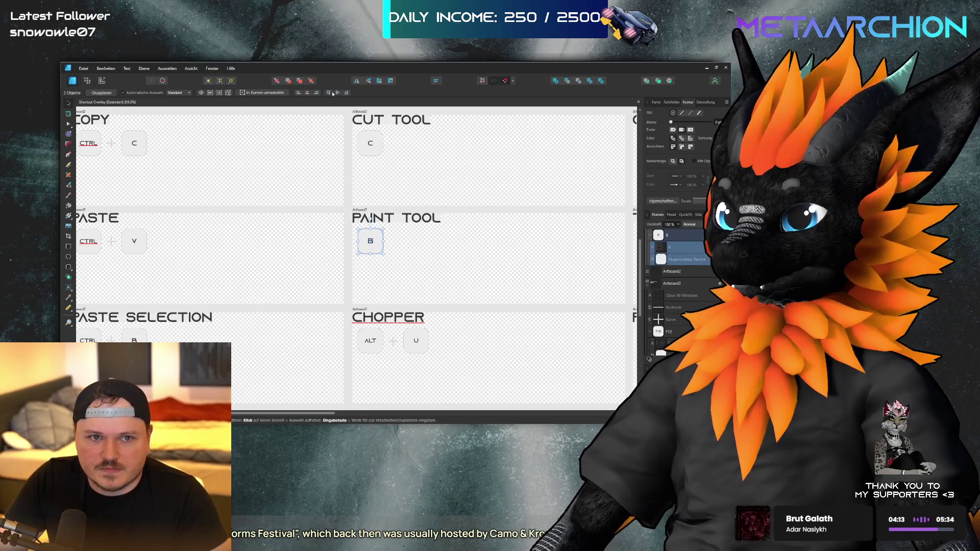
left_click(371, 341)
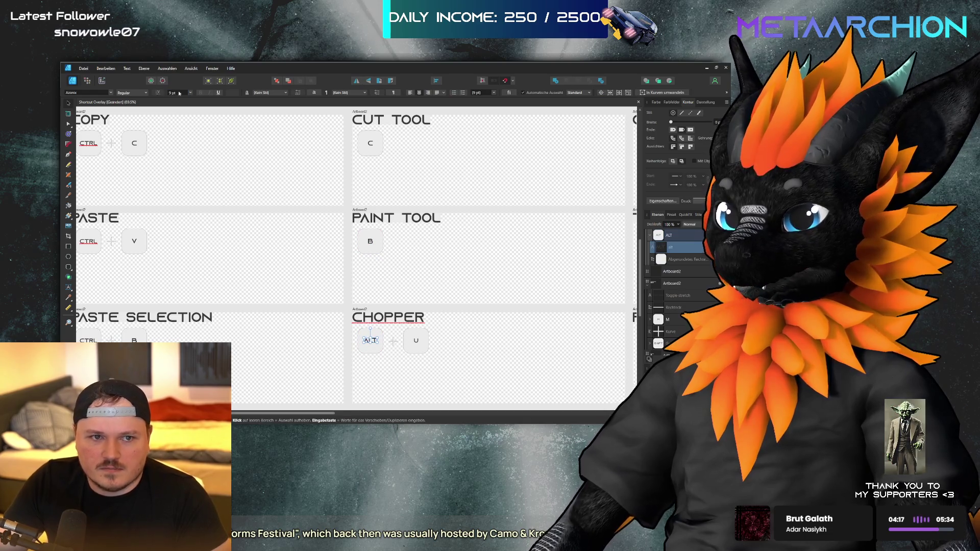
left_click(370, 347, "shift")
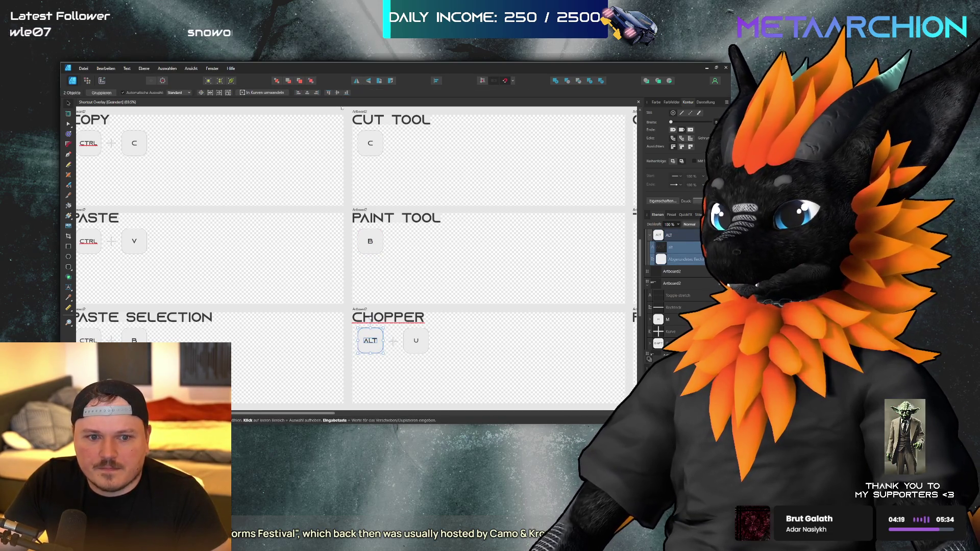
- Set the U key label on CHOPPER to 9 pt
left_click(417, 343)
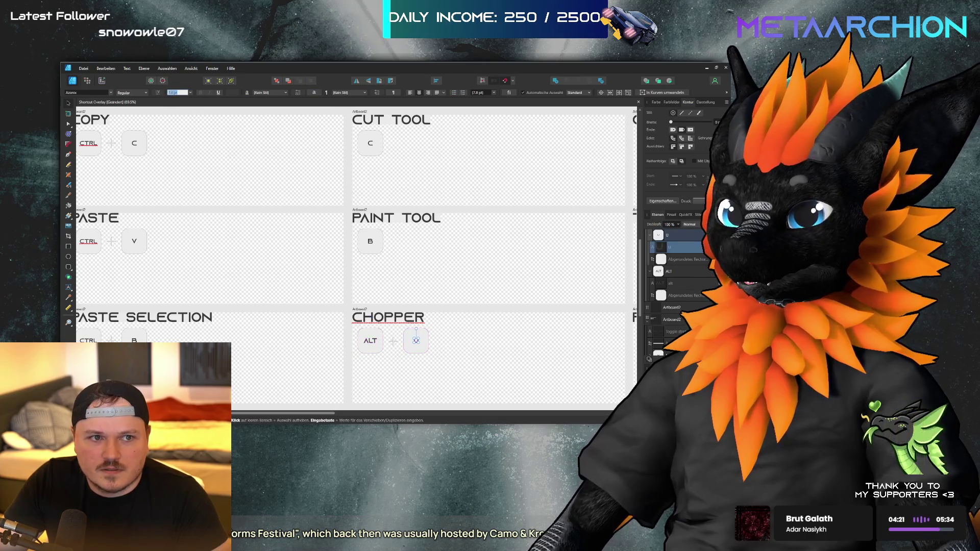
type("9")
key("Return")
left_click(417, 348, "shift")
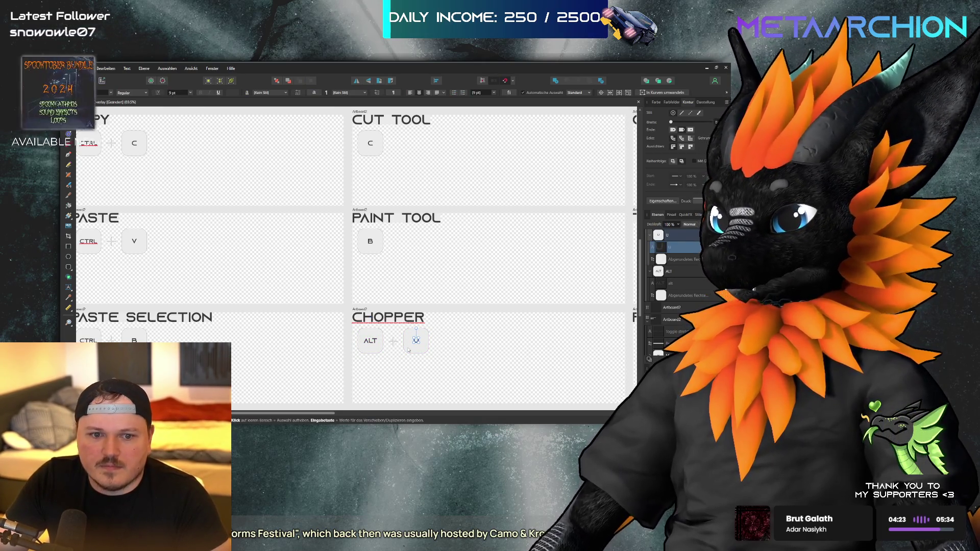
scroll(450, 180, "right", 5)
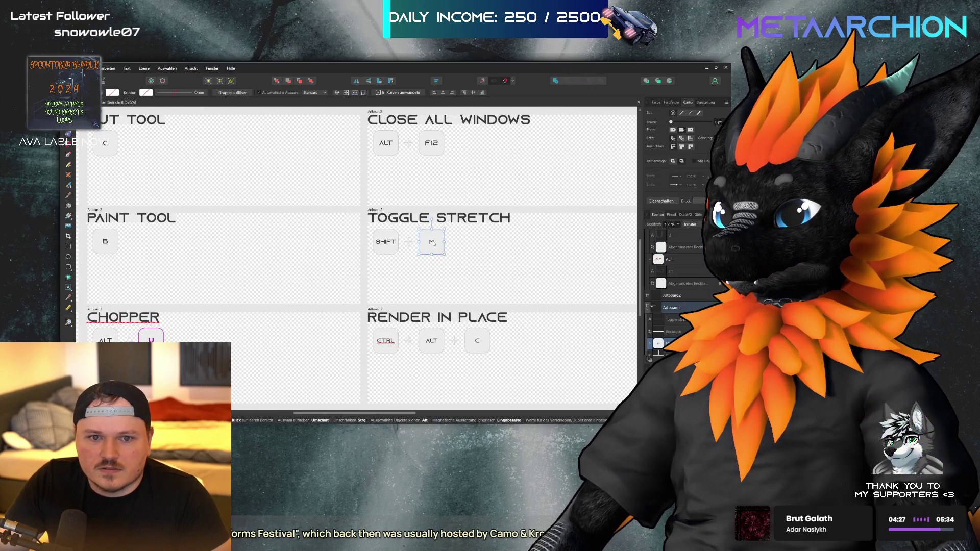
- Set the TOGGLE STRETCH M key label to 9 pt
left_click(431, 245)
type("9")
key("Return")
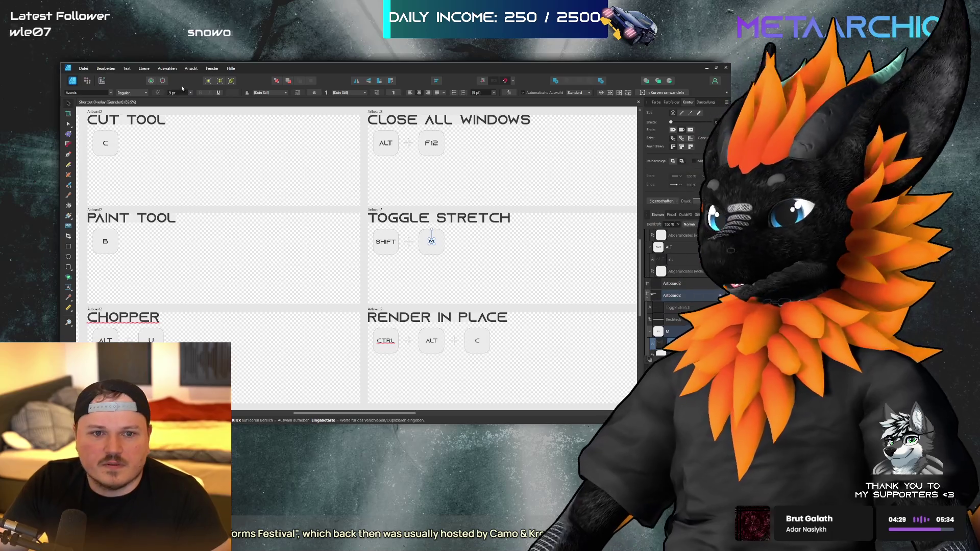
key("Escape")
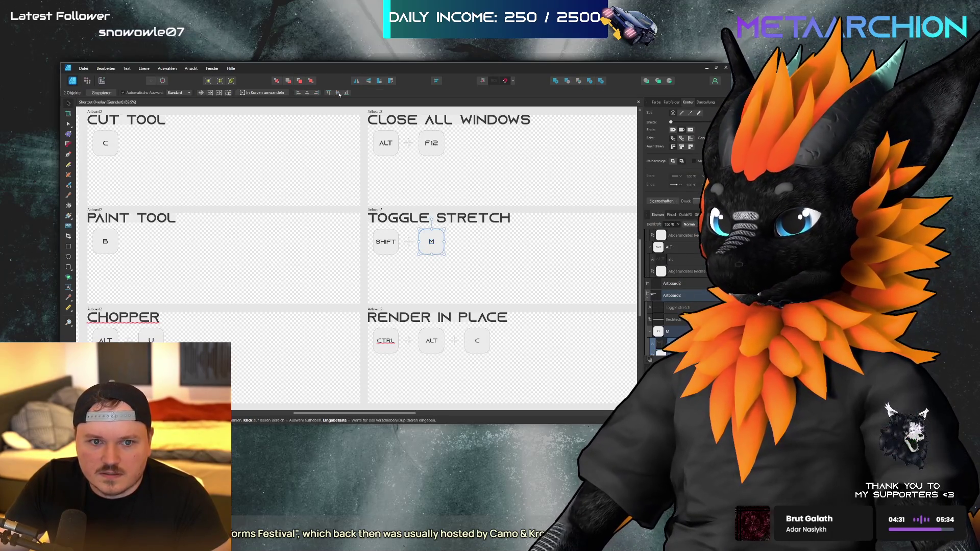
- Set the RENDER IN PLACE ALT and C key labels to 9 pt
left_click(438, 350)
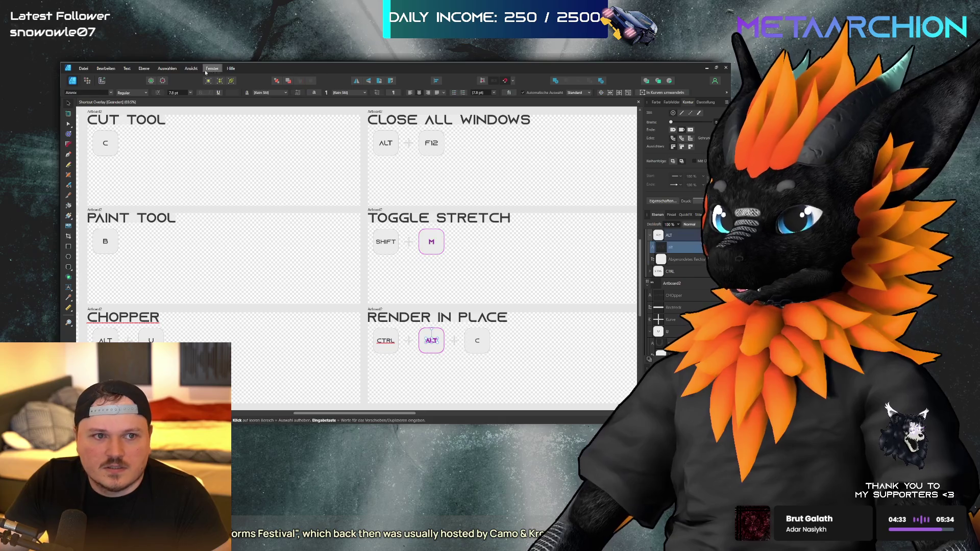
left_click(175, 93)
type("9")
key("Return")
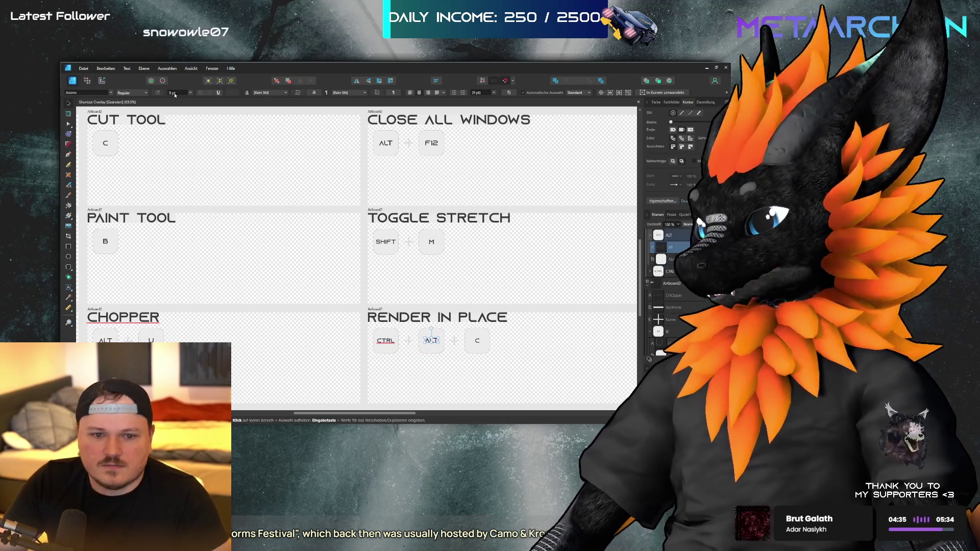
key("Escape")
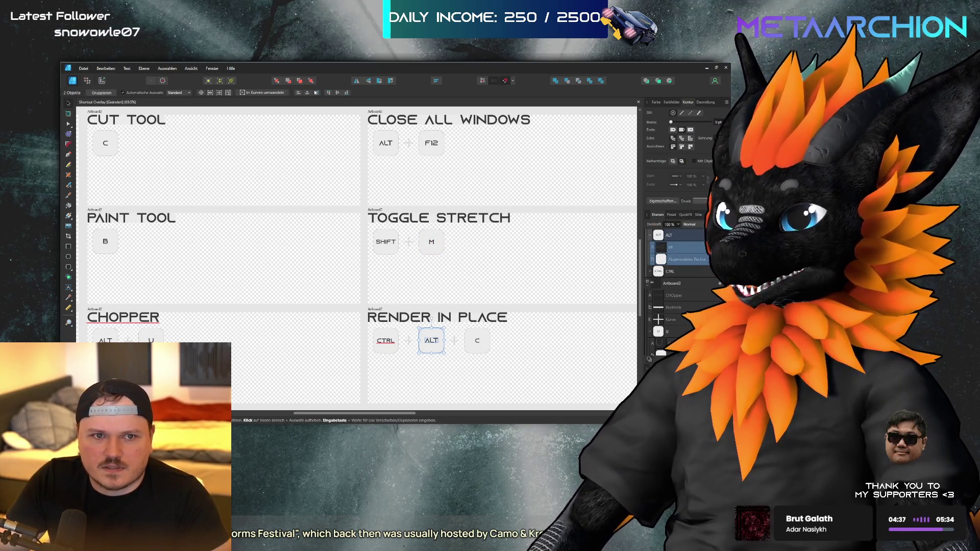
left_click(481, 340)
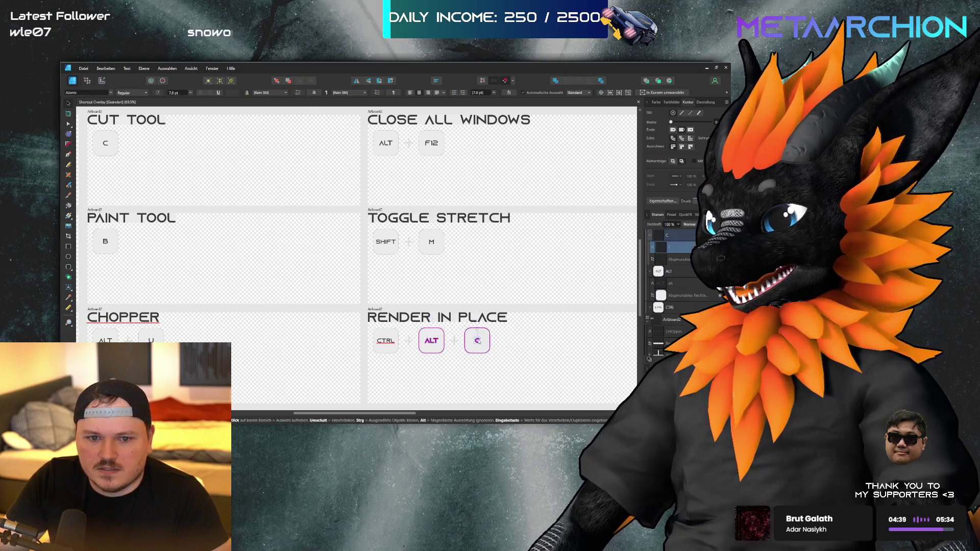
left_click(174, 92)
type("9")
key("Return")
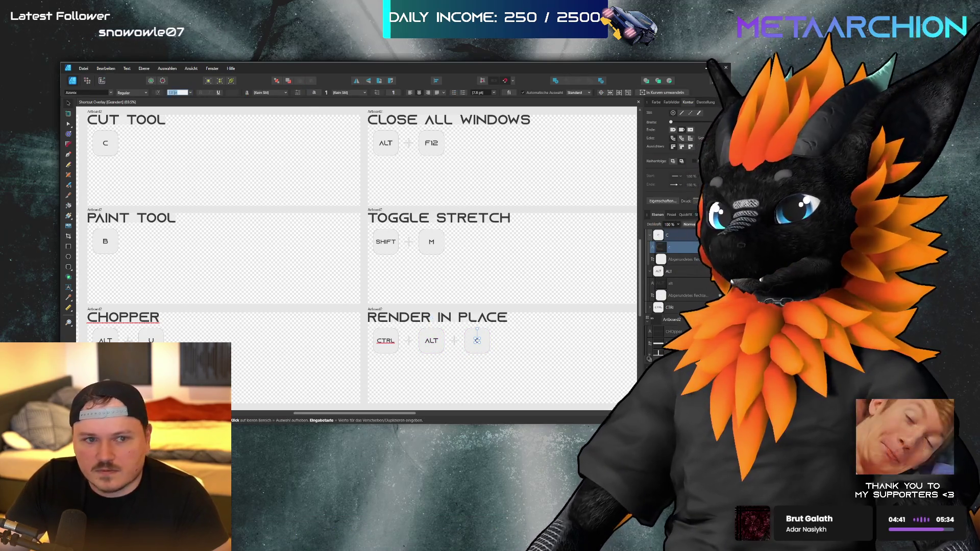
type("C")
key("Escape")
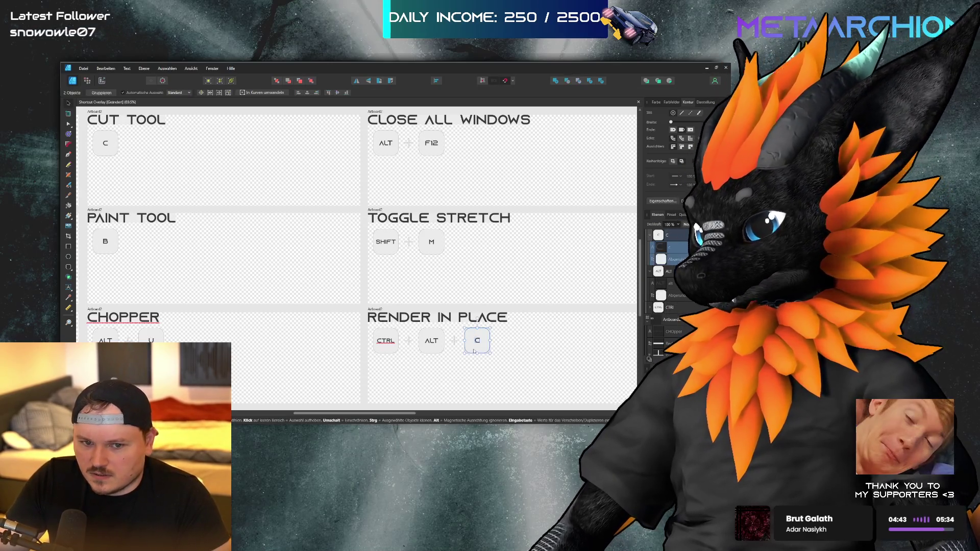
scroll(433, 192, "up", 2)
scroll(434, 193, "up", 1)
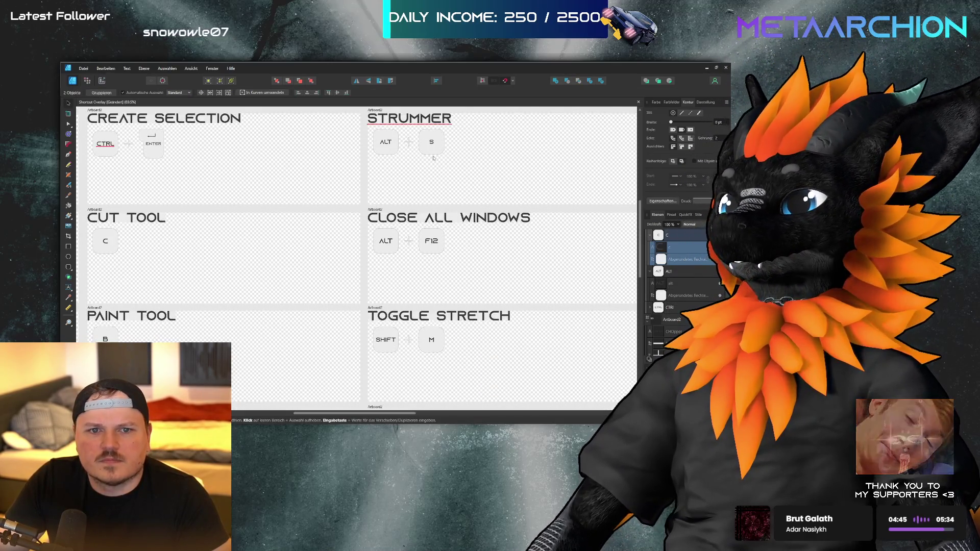
- Set STRUMMER's S key label to 9 pt, check its ALT label, and deselect
left_click(432, 142)
type("9")
key("Return")
key("Escape")
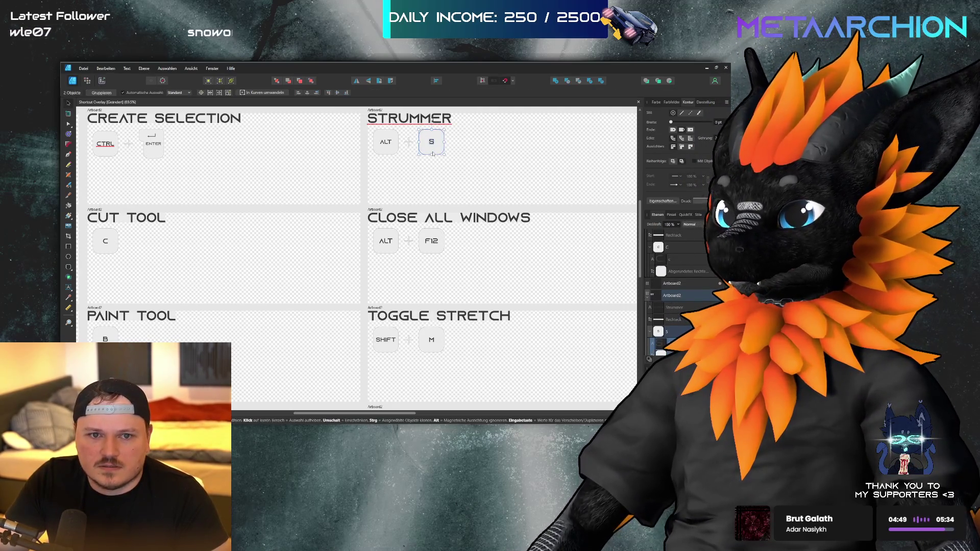
double_click(386, 142)
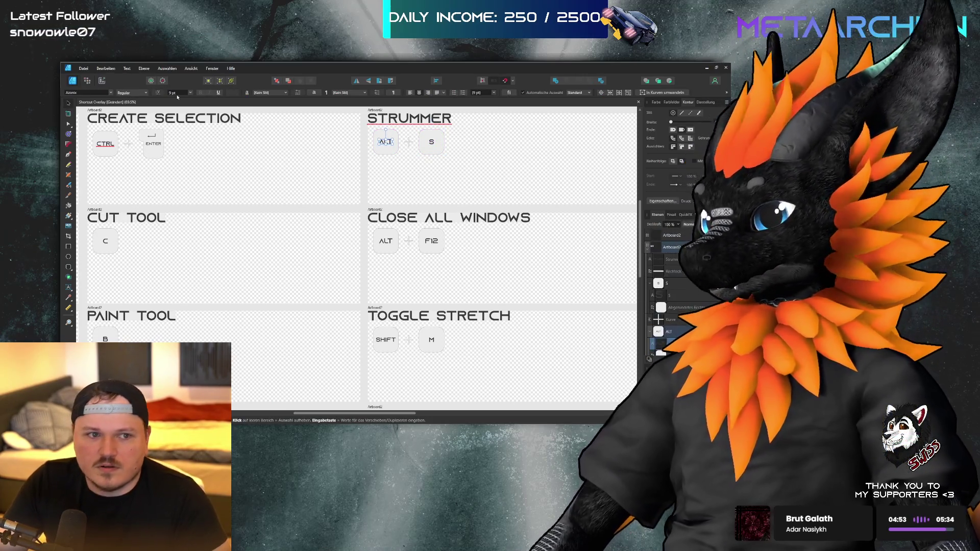
key("Escape")
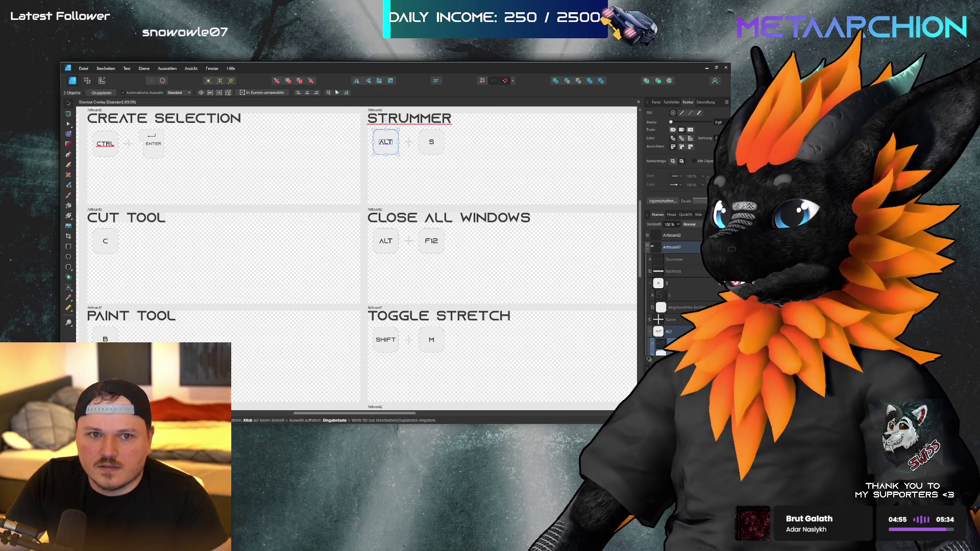
left_click(475, 179)
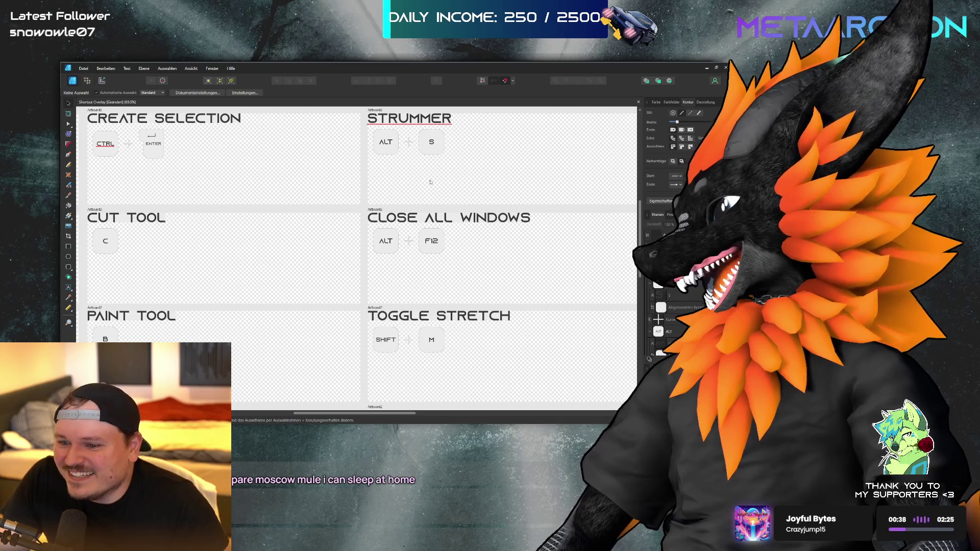
scroll(357, 228, "down", 4)
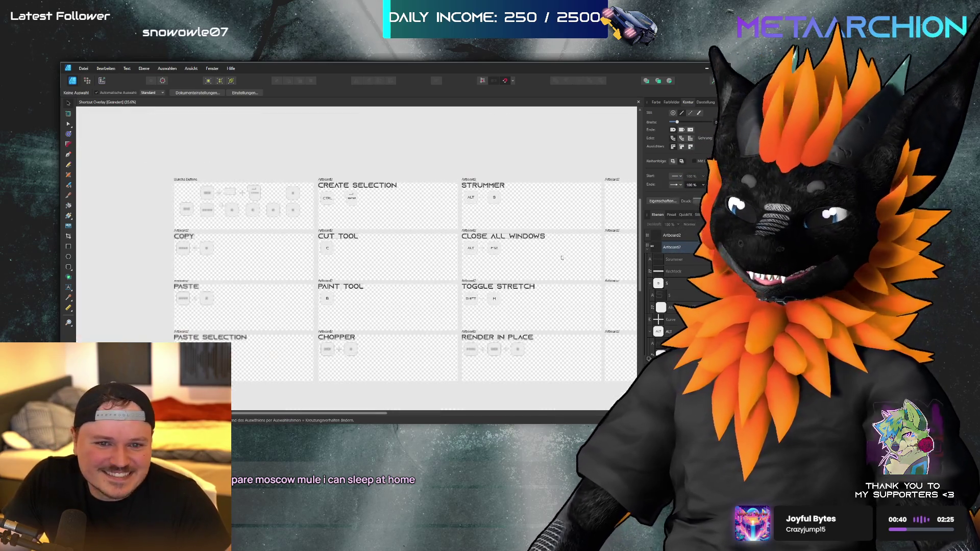
scroll(253, 252, "up", 3)
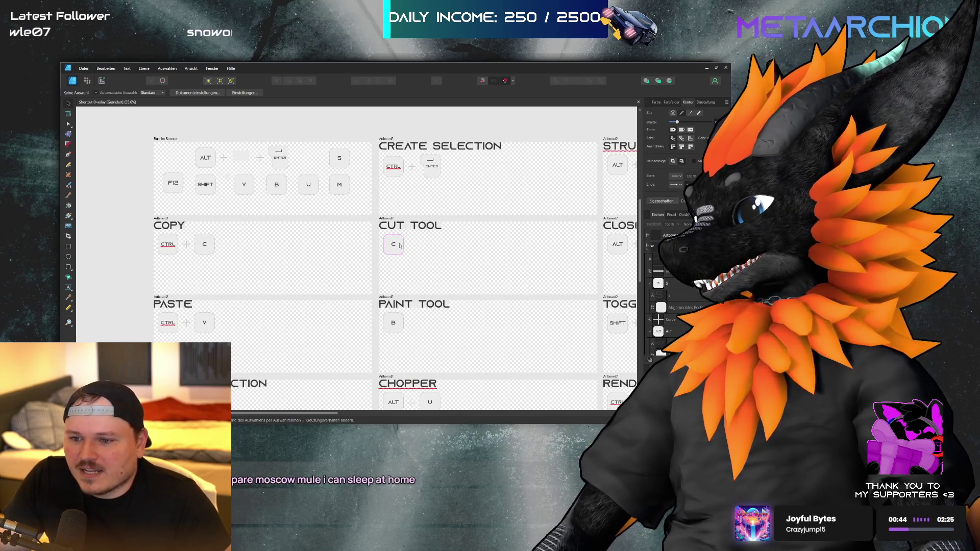
scroll(400, 246, "down", 1)
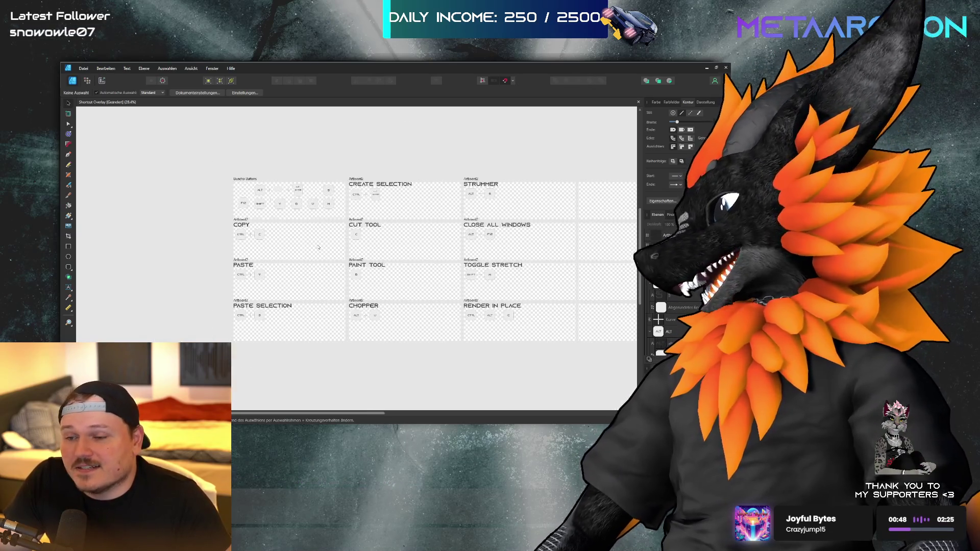
scroll(319, 247, "down", 2)
scroll(318, 248, "up", 4)
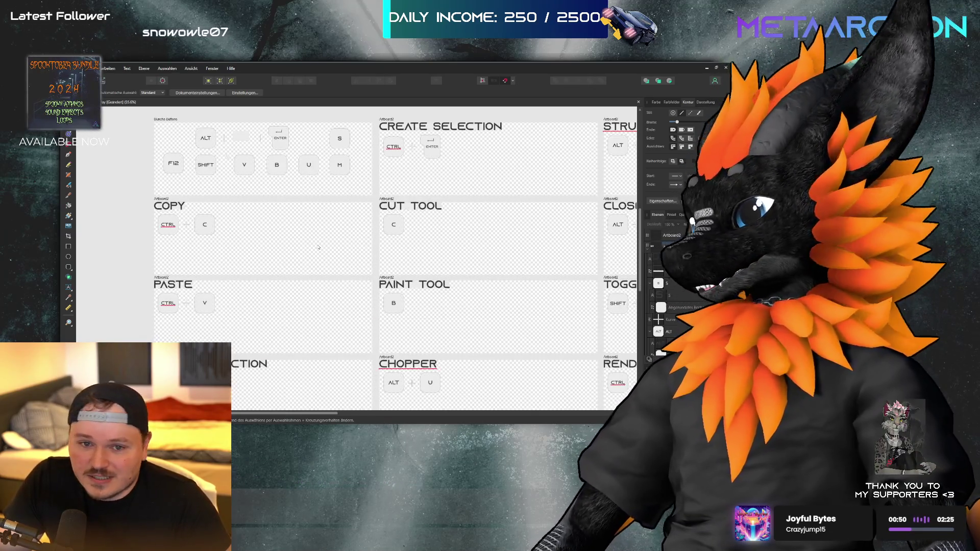
scroll(433, 298, "up", 1)
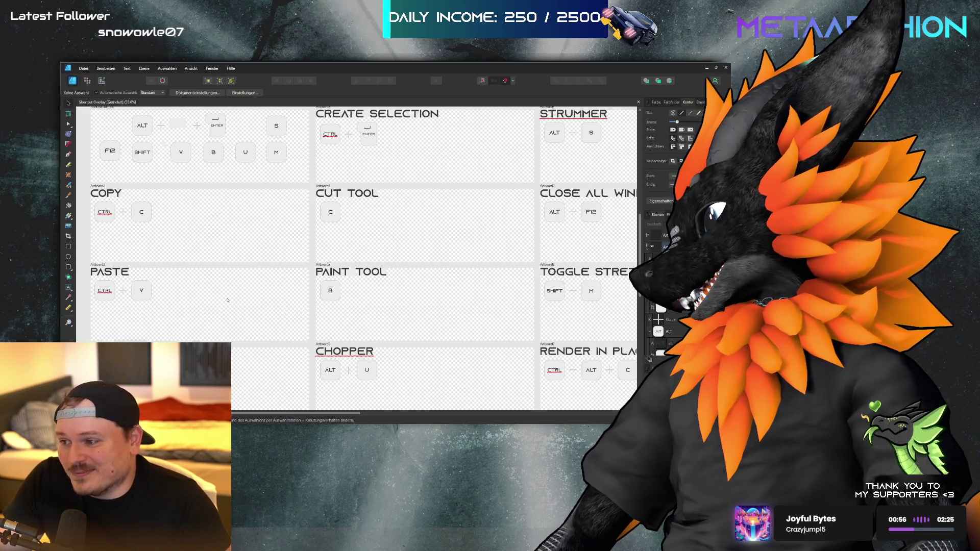
scroll(235, 296, "down", 2)
scroll(399, 240, "up", 1)
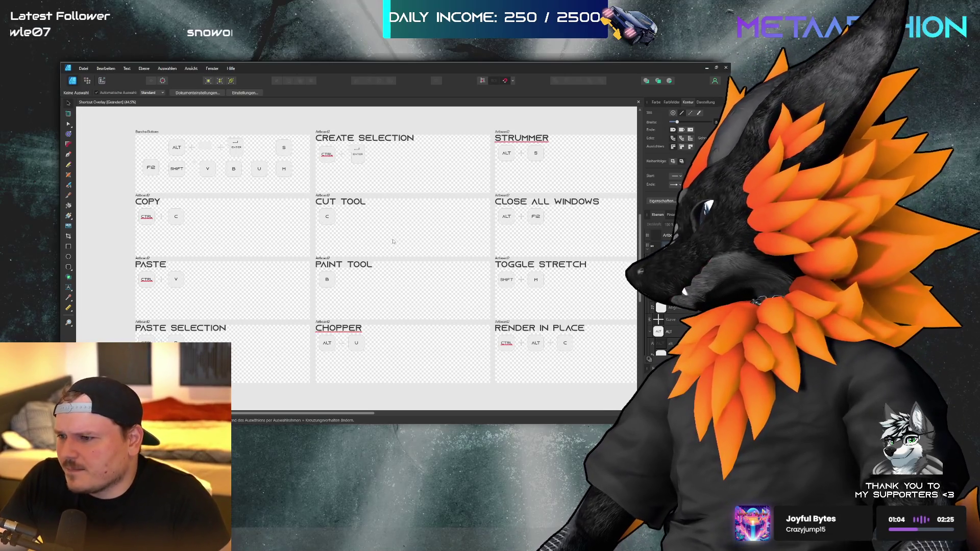
scroll(393, 241, "right", 2)
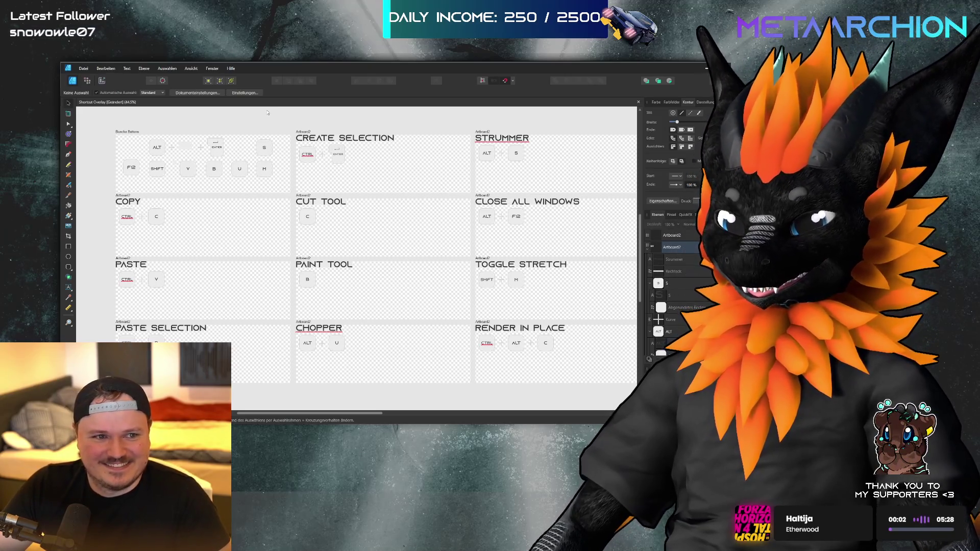
scroll(131, 213, "up", 4)
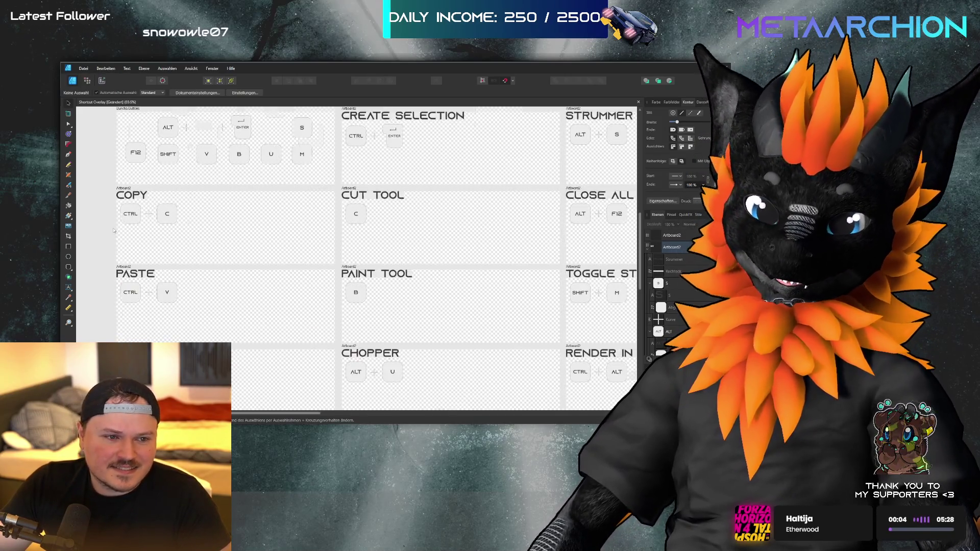
scroll(169, 182, "down", 4)
scroll(191, 120, "up", 1)
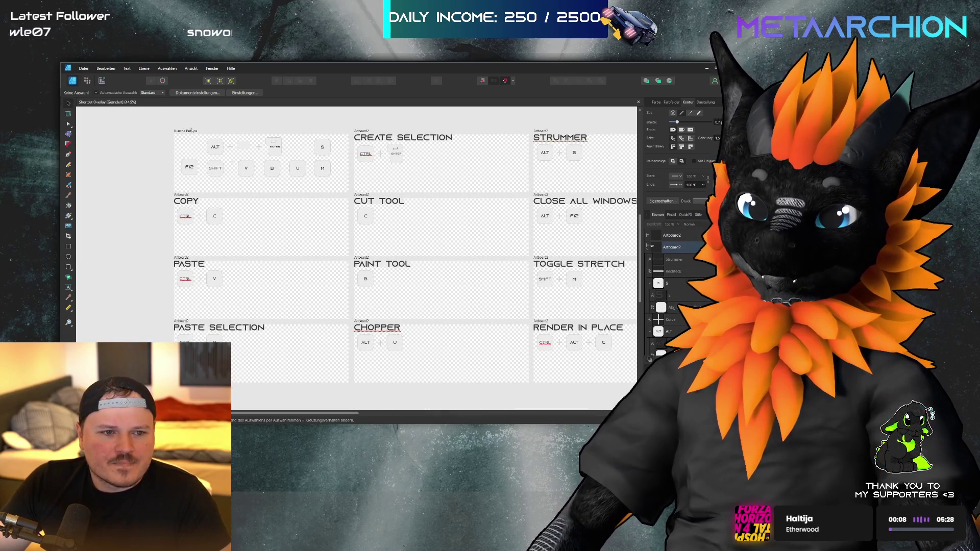
scroll(191, 130, "right", 3)
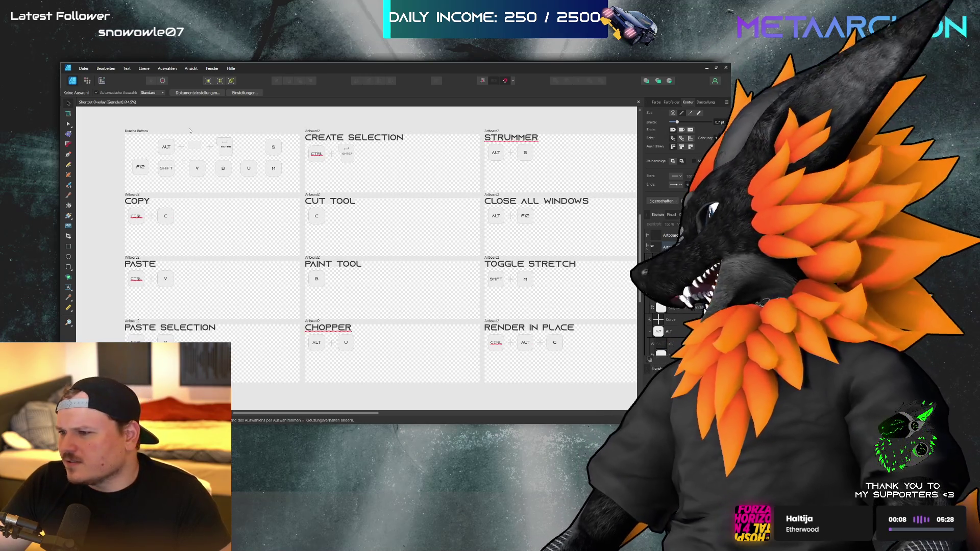
scroll(189, 130, "right", 6)
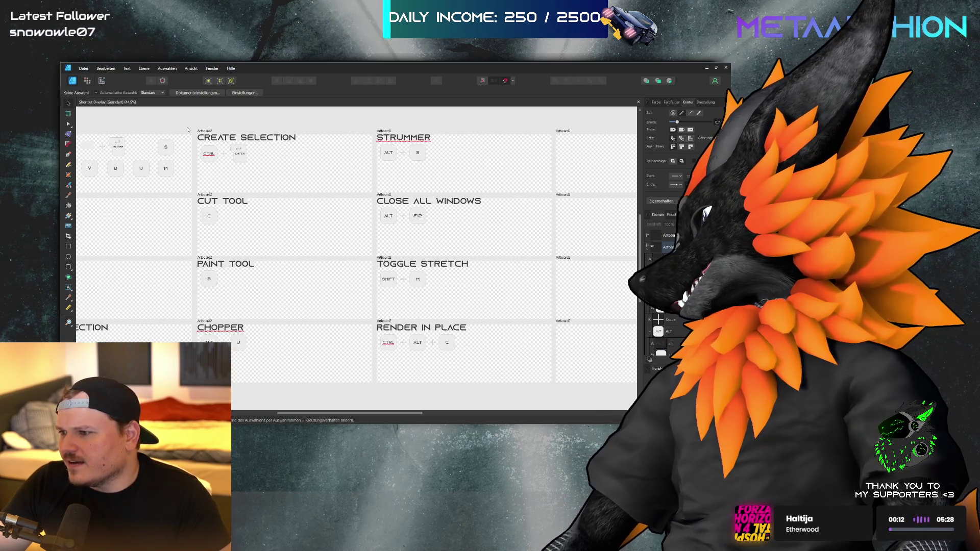